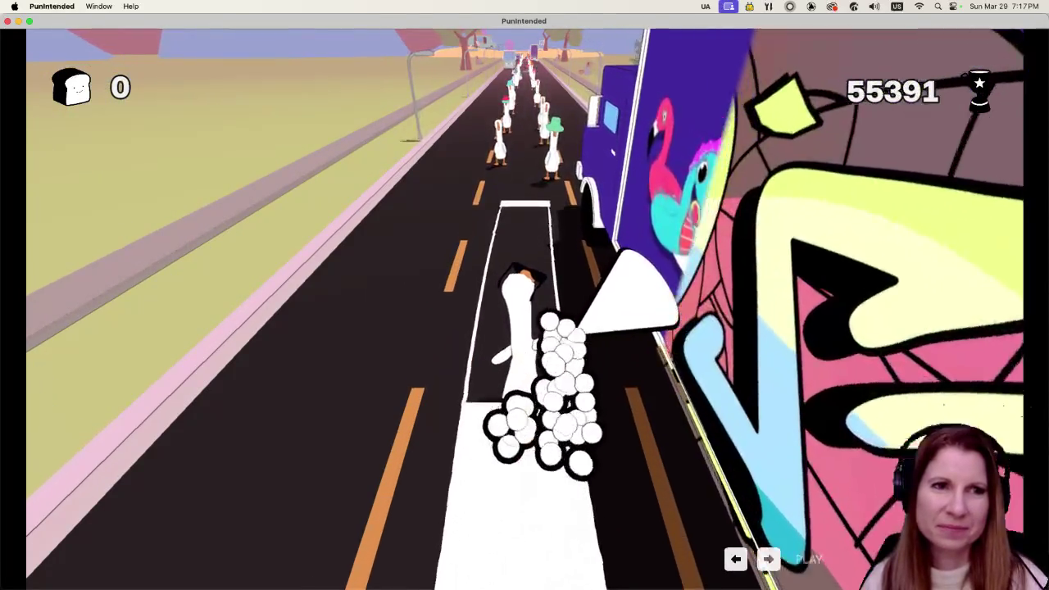
- Play the full rhythm run, hitting lane beats and HOLD notes, finishing with 107,226 points and +9 Slices
{"action": "key", "text": "Right"}
{"action": "key", "text": "Left"}
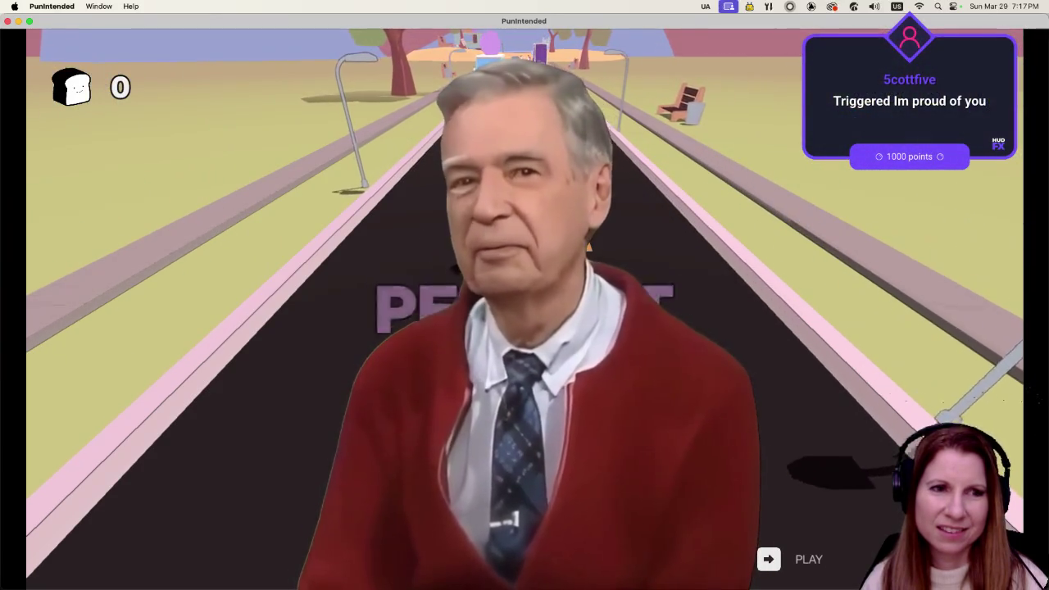
{"action": "key", "text": "Right"}
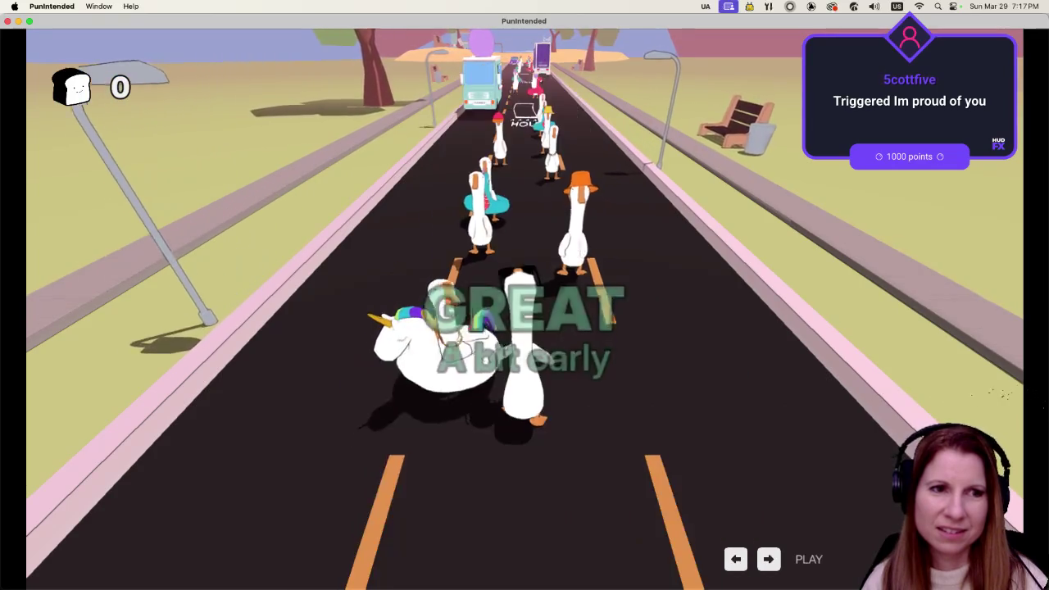
{"action": "key", "text": "Right"}
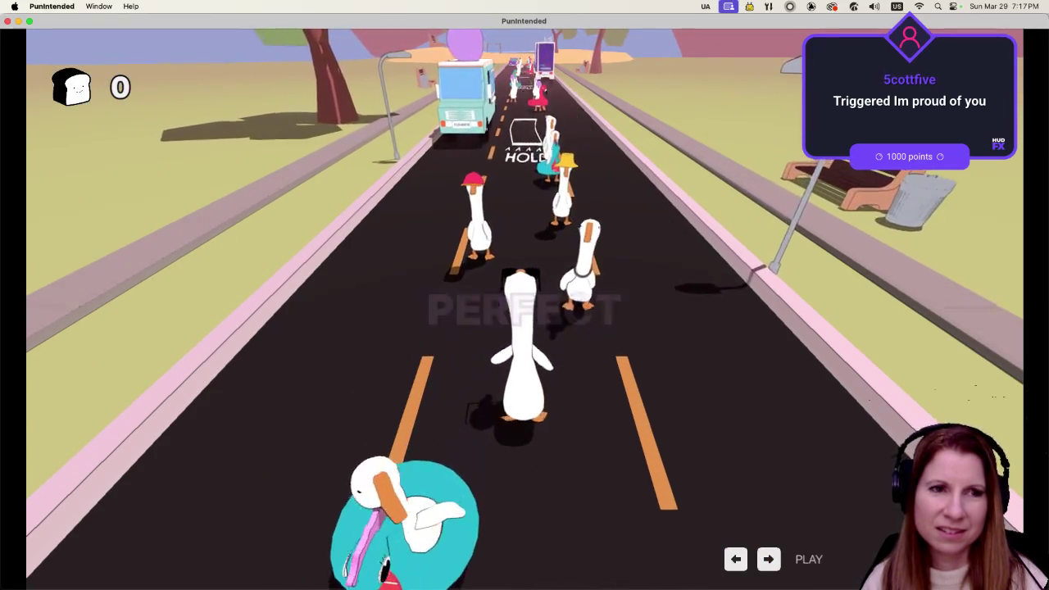
{"action": "key", "text": "Right"}
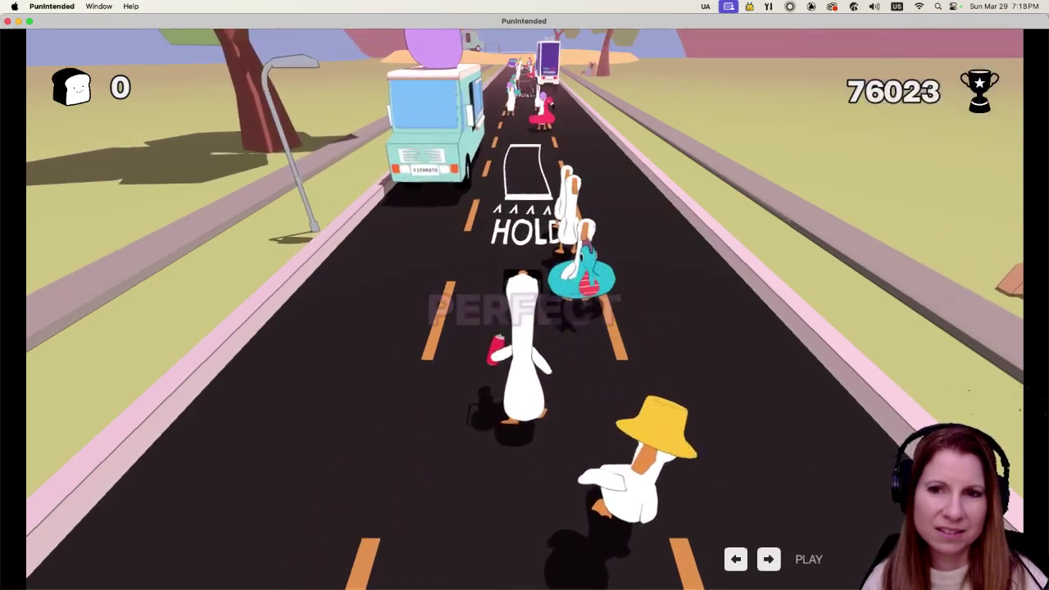
{"action": "key", "text": "Right"}
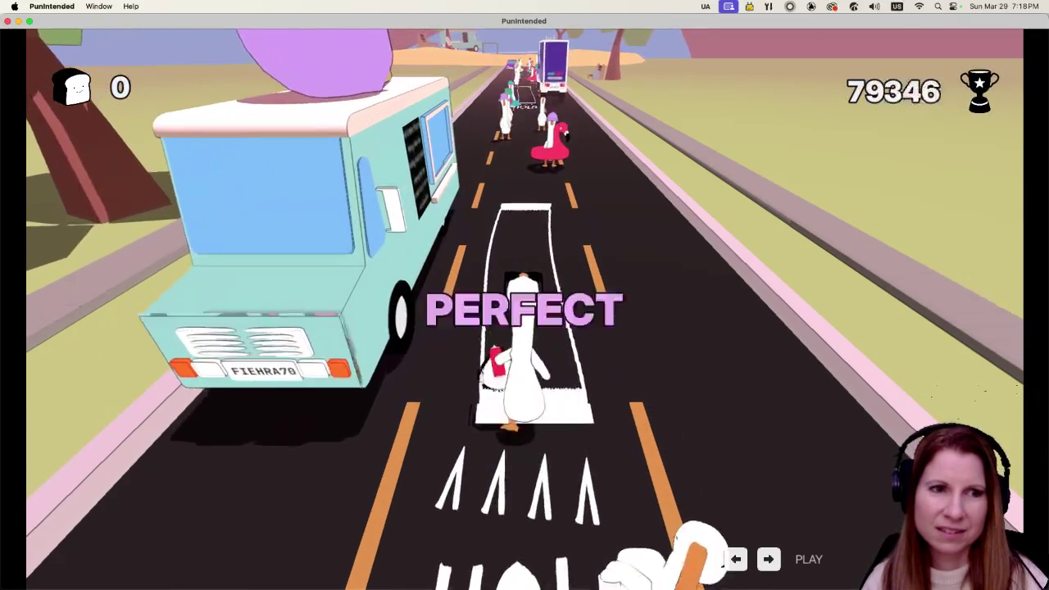
{"action": "key", "text": "Left"}
{"action": "key", "text": "Left"}
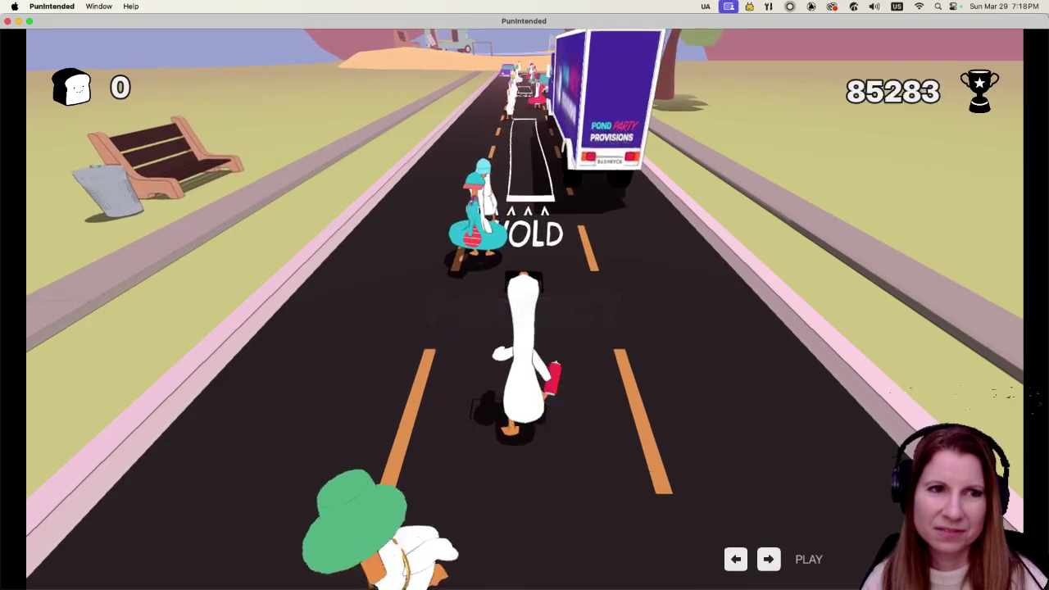
{"action": "key", "text": "Left"}
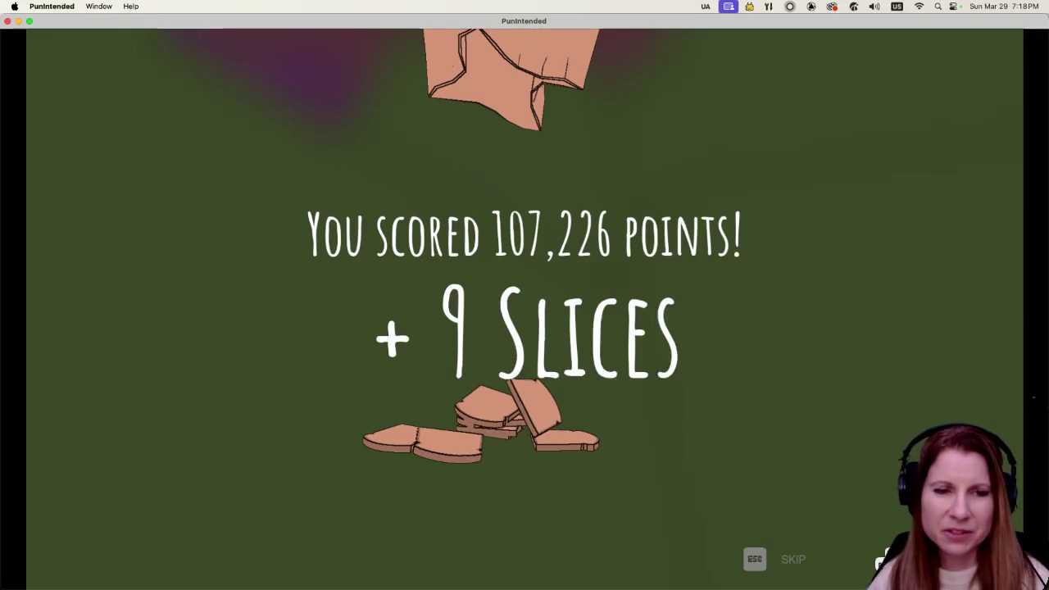
{"action": "key", "text": "Escape"}
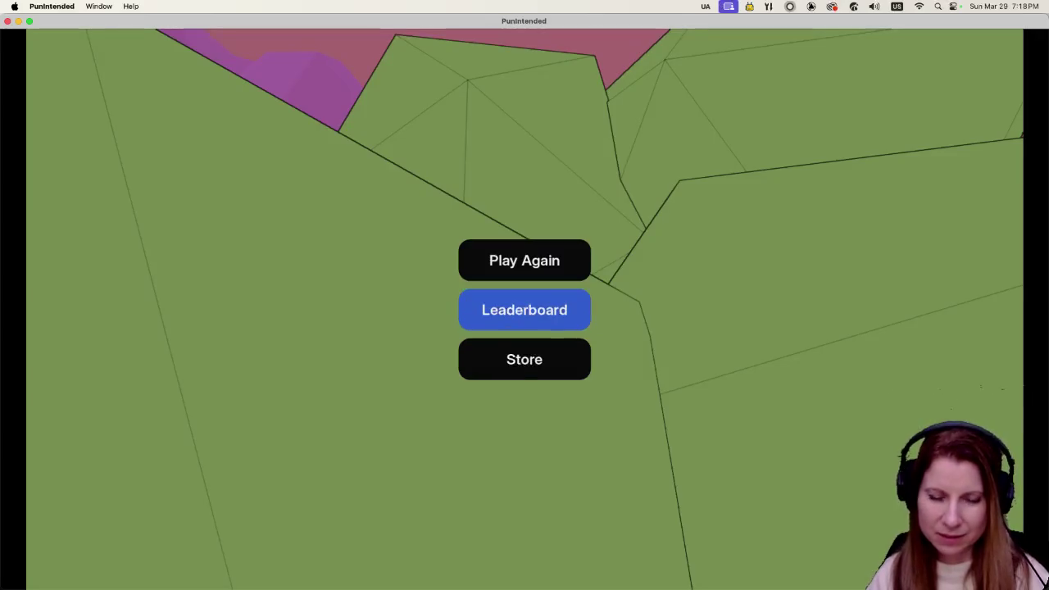
- Enter Mane St Music, chat with Charlie the horse about spending bread, then open the pause menu
{"action": "key", "text": "Return"}
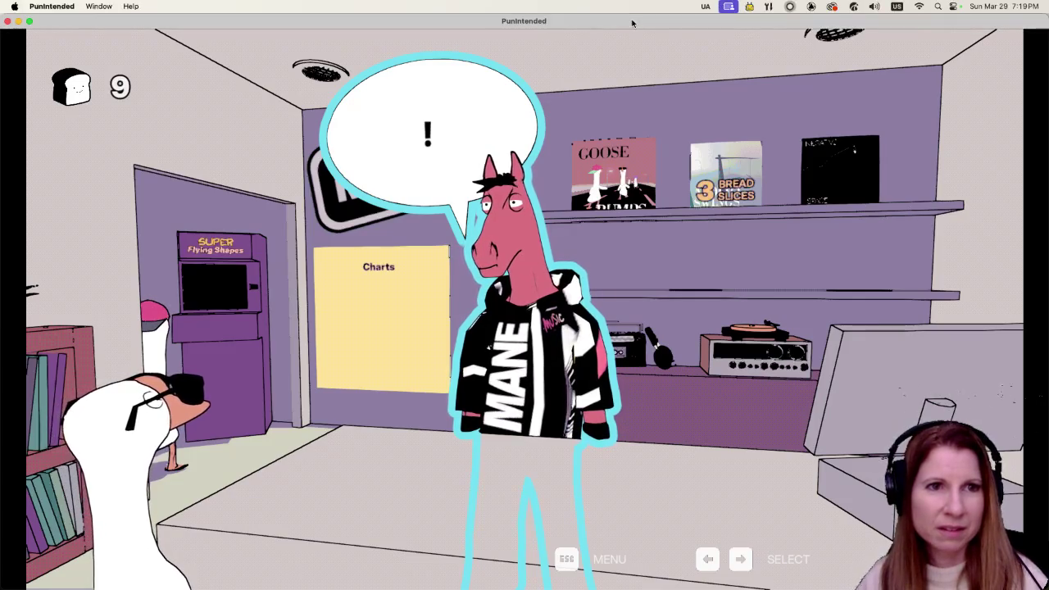
{"action": "key", "text": "Return"}
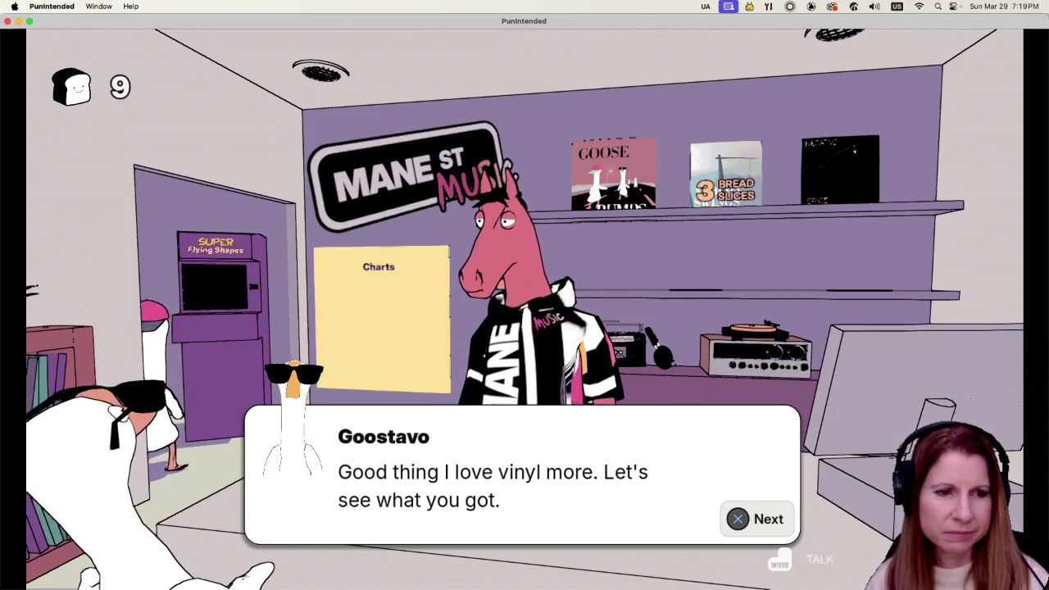
{"action": "key", "text": "space"}
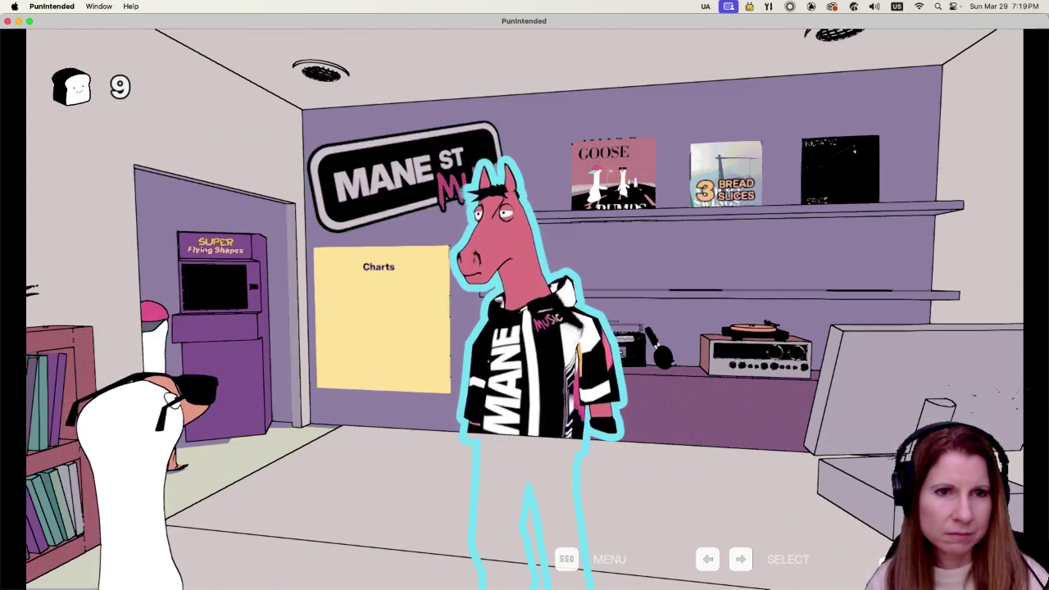
{"action": "key", "text": "Escape"}
{"action": "key", "text": "Down"}
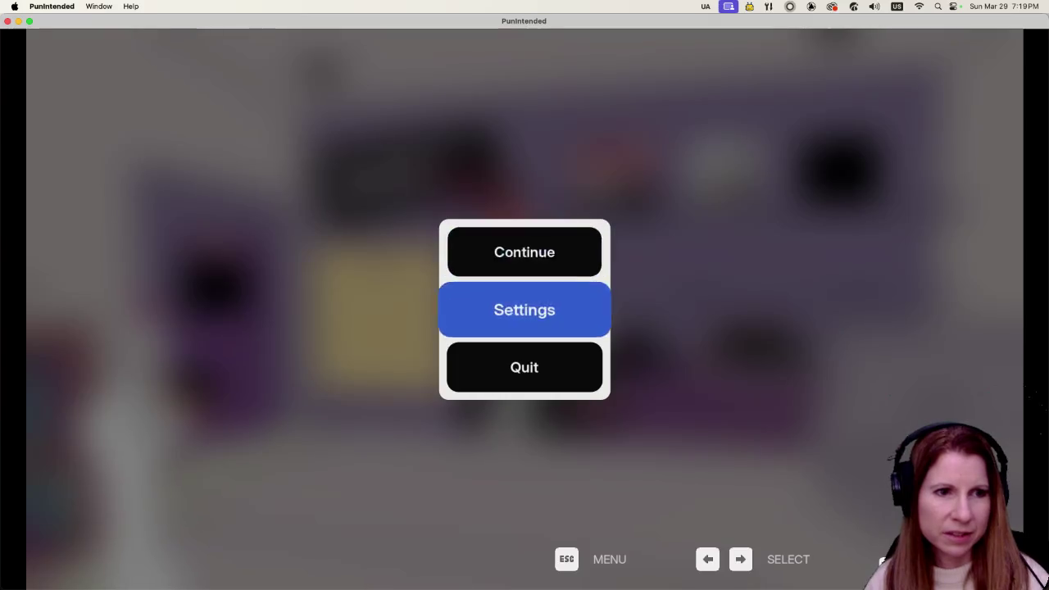
- Quit to the Steam library and relaunch the game into the Mane St Music shop with 9 bread slices
{"action": "key", "text": "Return"}
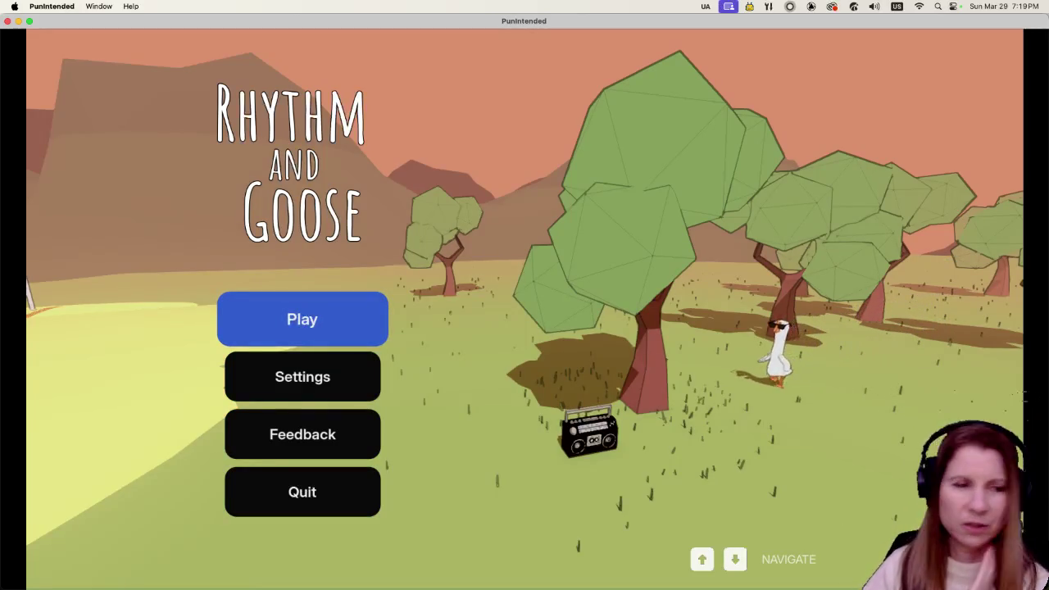
{"action": "key", "text": "Return"}
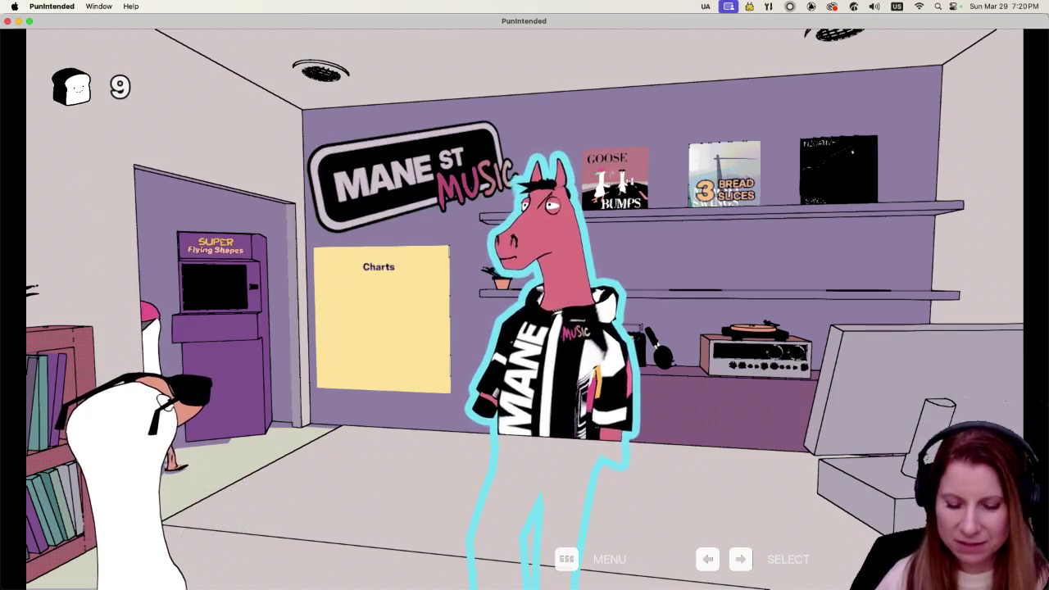
- Buy the middle 3-bread-slice album from the shelf, then open the Give Us Feedback form
{"action": "key", "text": "Right"}
{"action": "key", "text": "Return"}
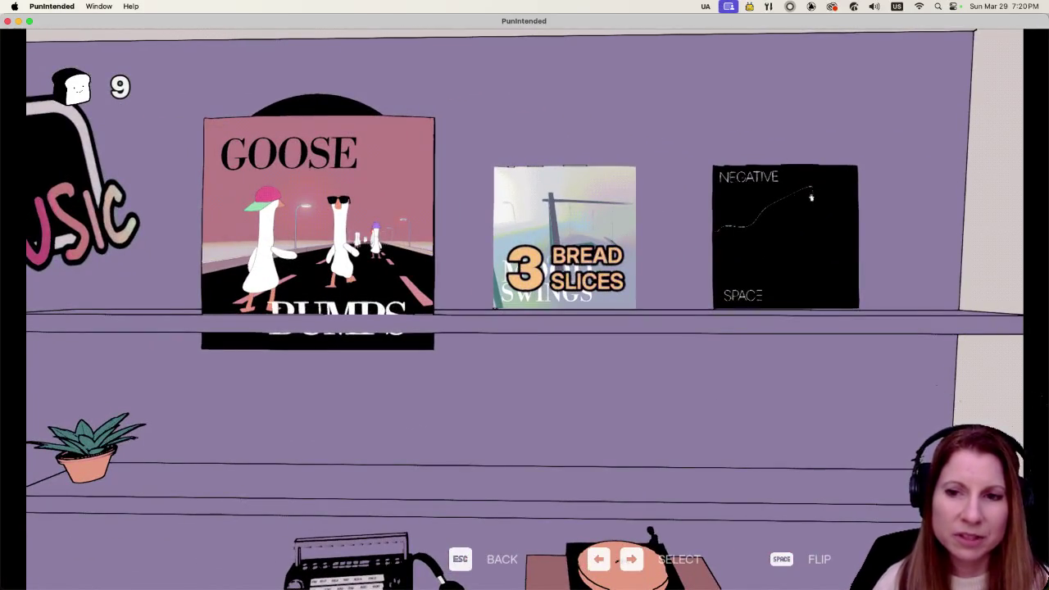
{"action": "key", "text": "Right"}
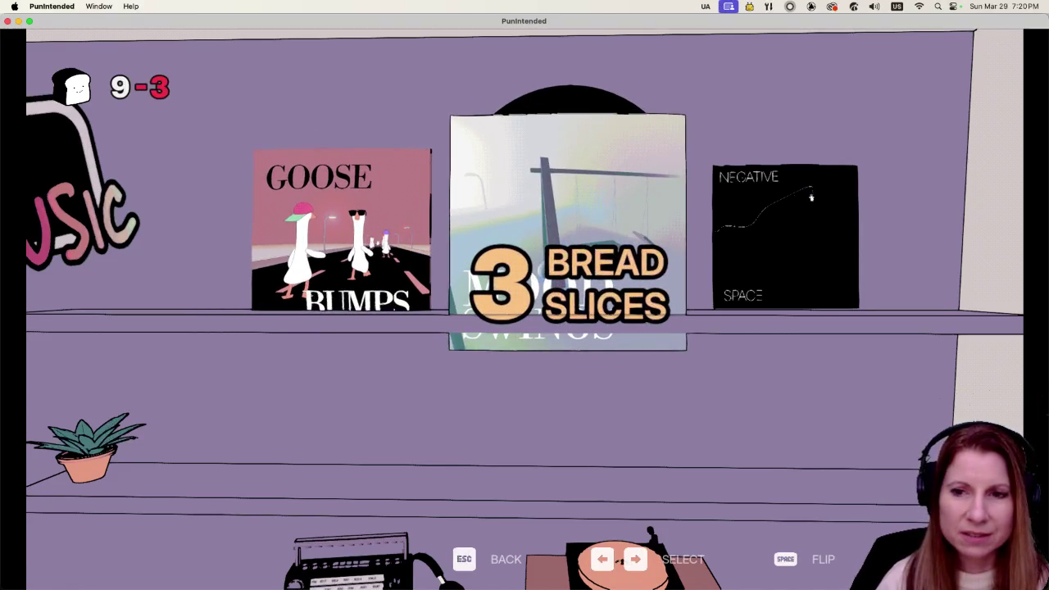
{"action": "key", "text": "Return"}
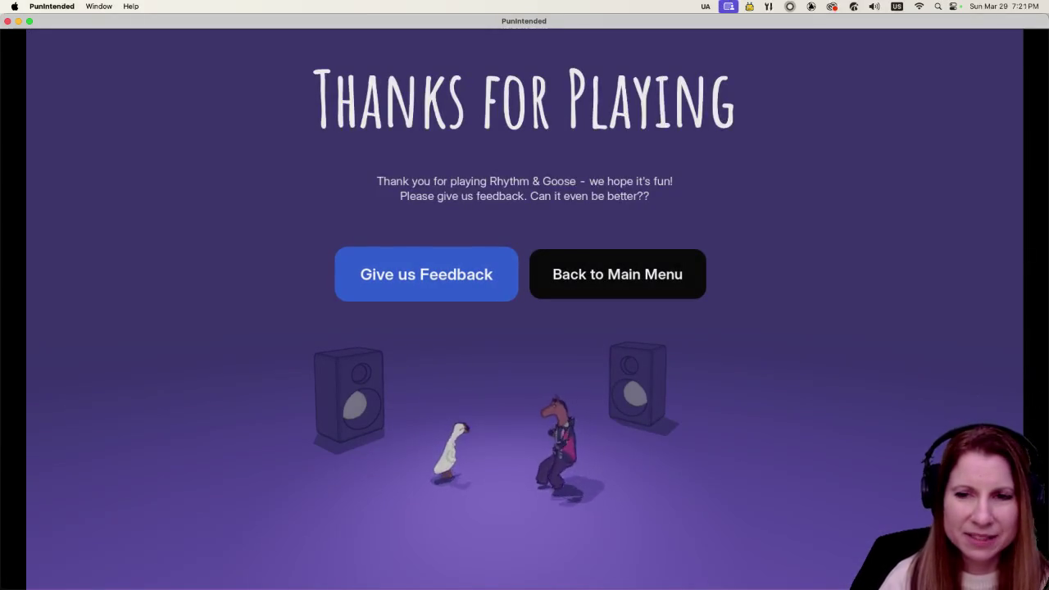
{"action": "key", "text": "Return"}
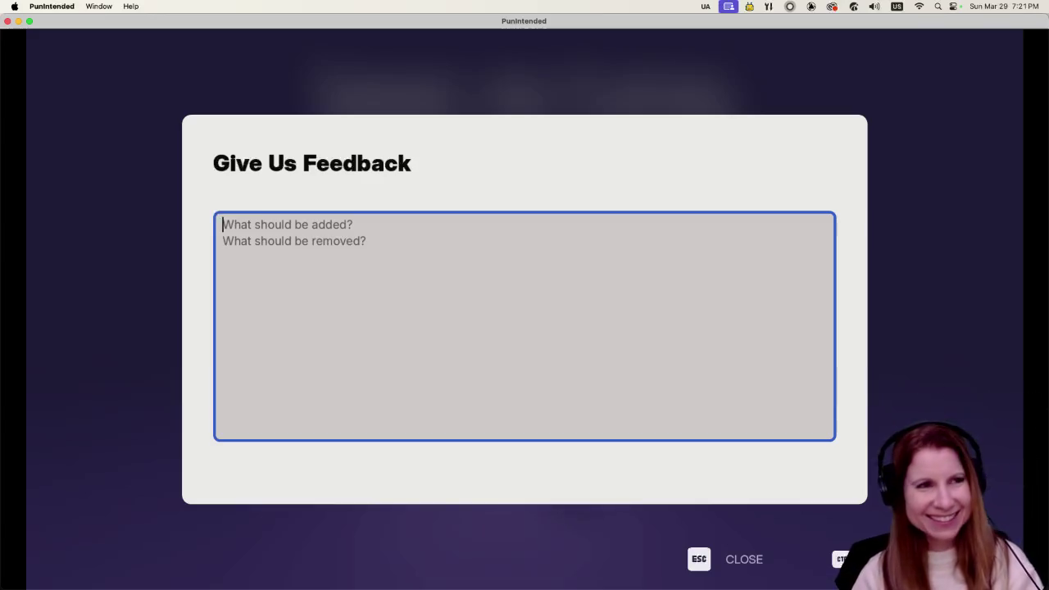
- Dismiss the empty Give Us Feedback form and quit the game with Cmd+Q
{"action": "key", "text": "Escape"}
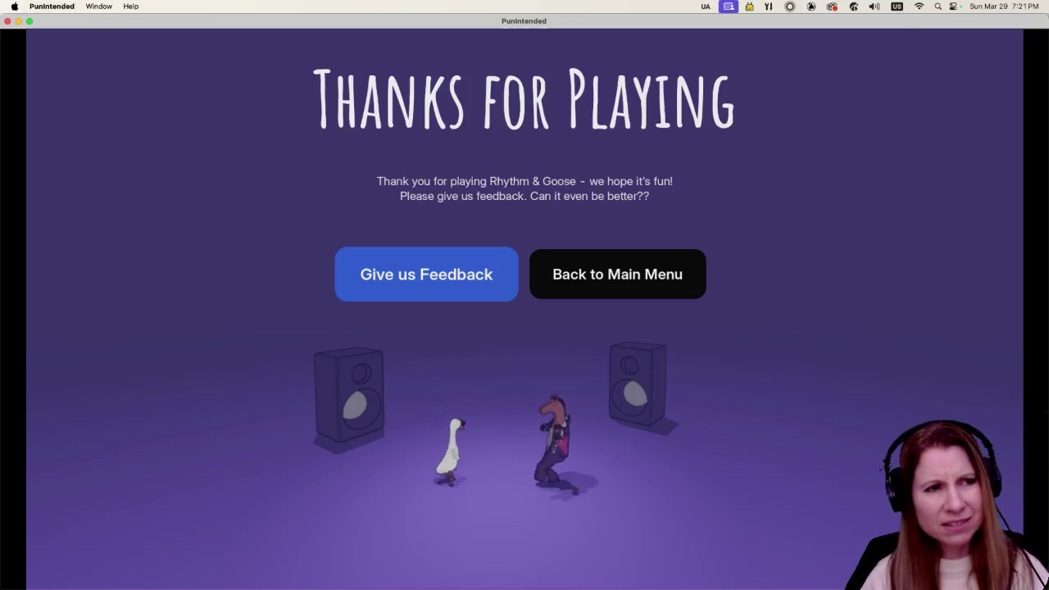
{"action": "key", "text": "super+q"}
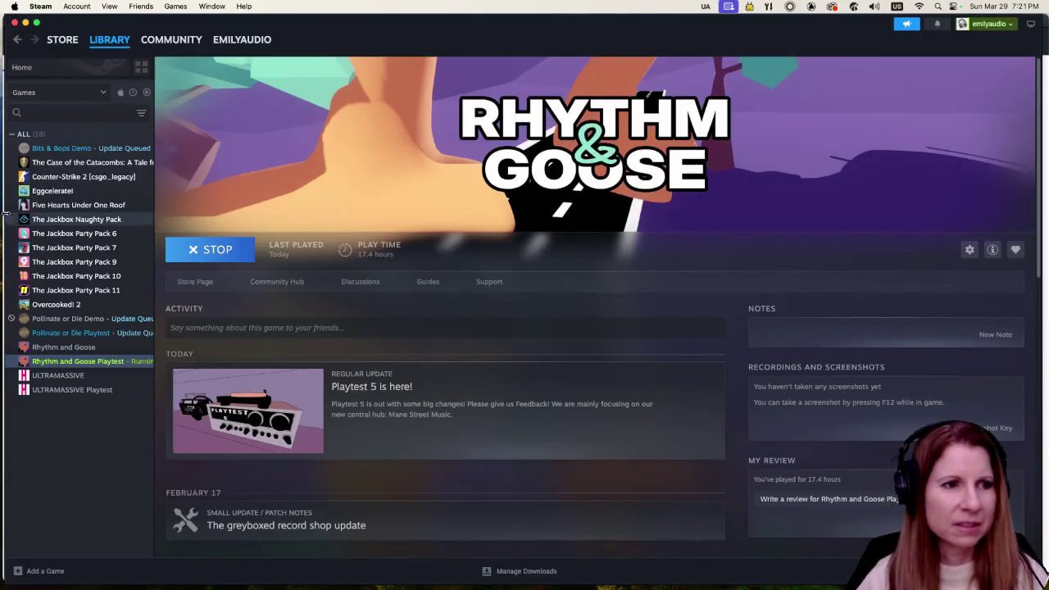
- Relaunch the game with PLAY on the Rhythm and Goose Playtest Steam library page
{"action": "left_click", "coordinate": [217, 250]}
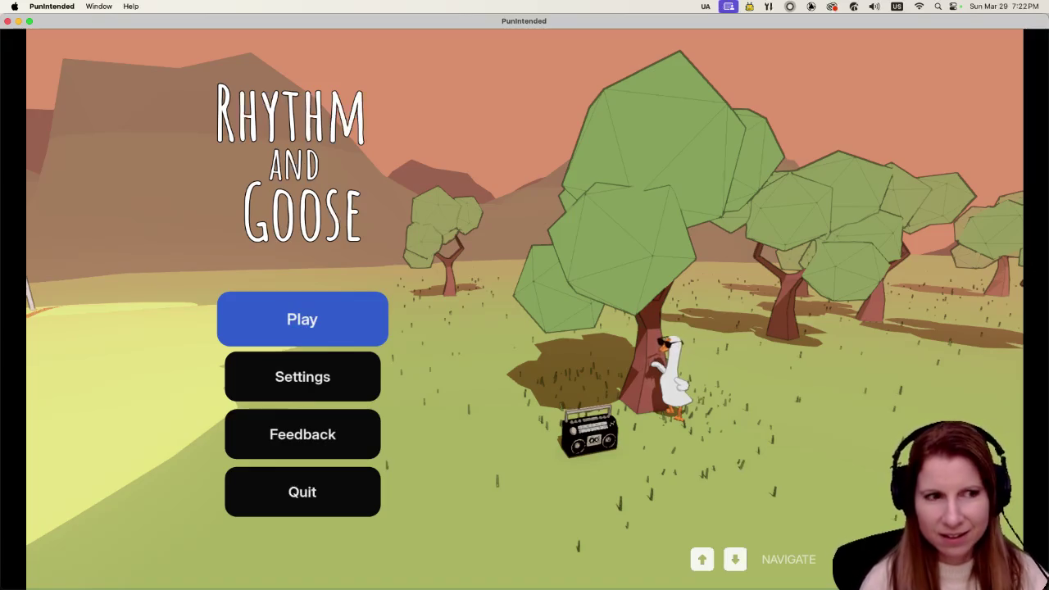
{"action": "key", "text": "Down"}
{"action": "key", "text": "Down"}
{"action": "key", "text": "Return"}
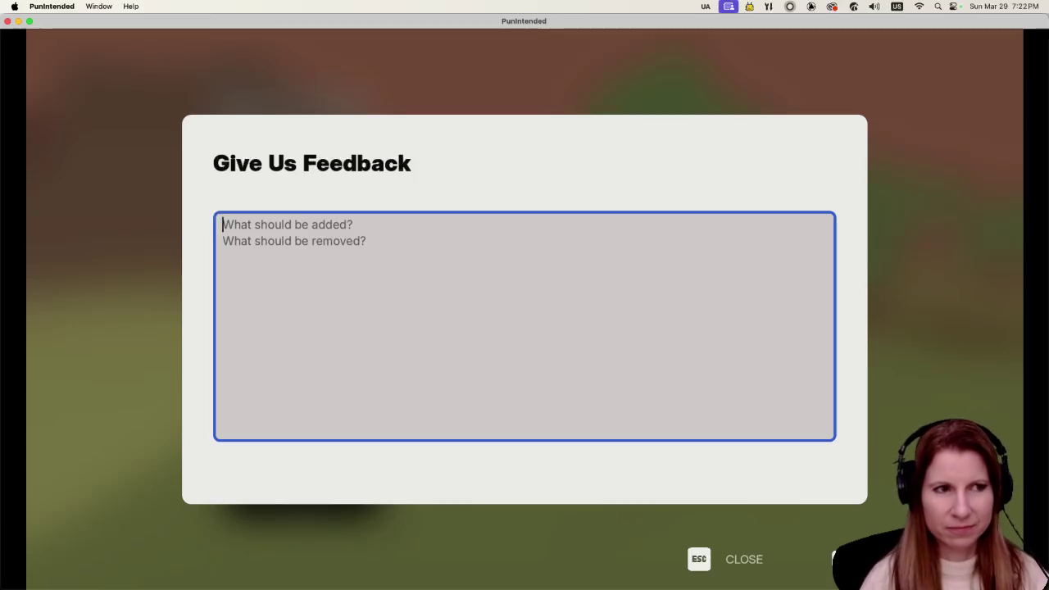
{"action": "key", "text": "Escape"}
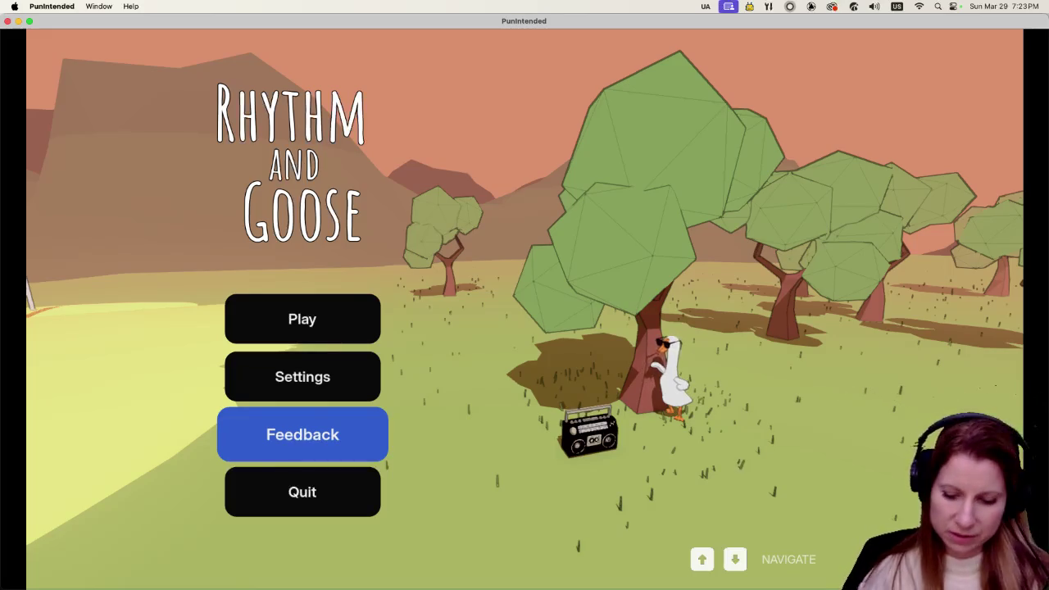
{"action": "key", "text": "Up"}
{"action": "key", "text": "Up"}
- Enter the shop, browse the Goose Bumps, Mood Swings and Negative Space albums, then leave the shelf
{"action": "key", "text": "Return"}
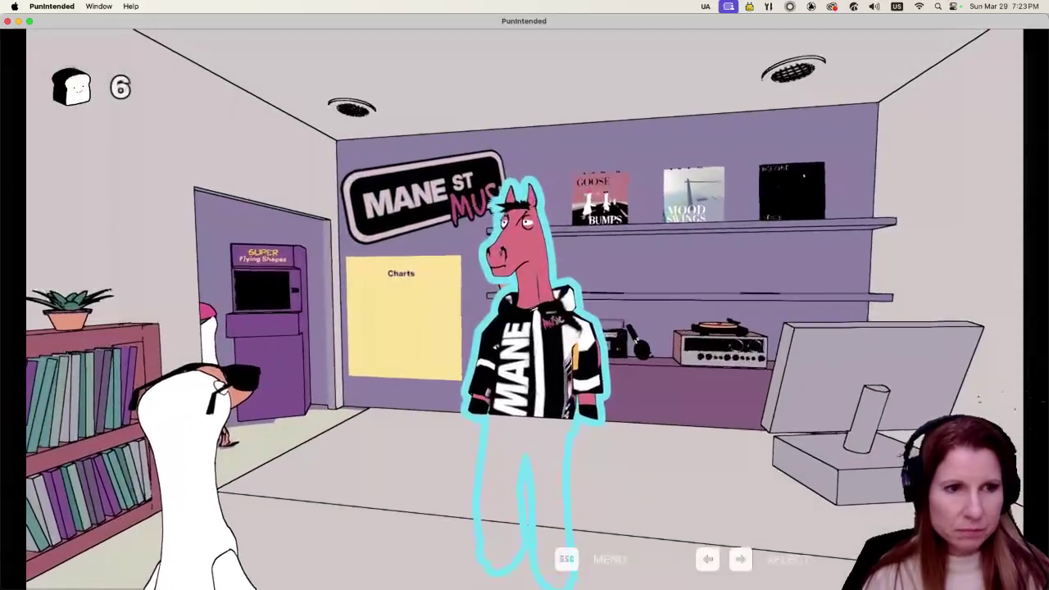
{"action": "key", "text": "Return"}
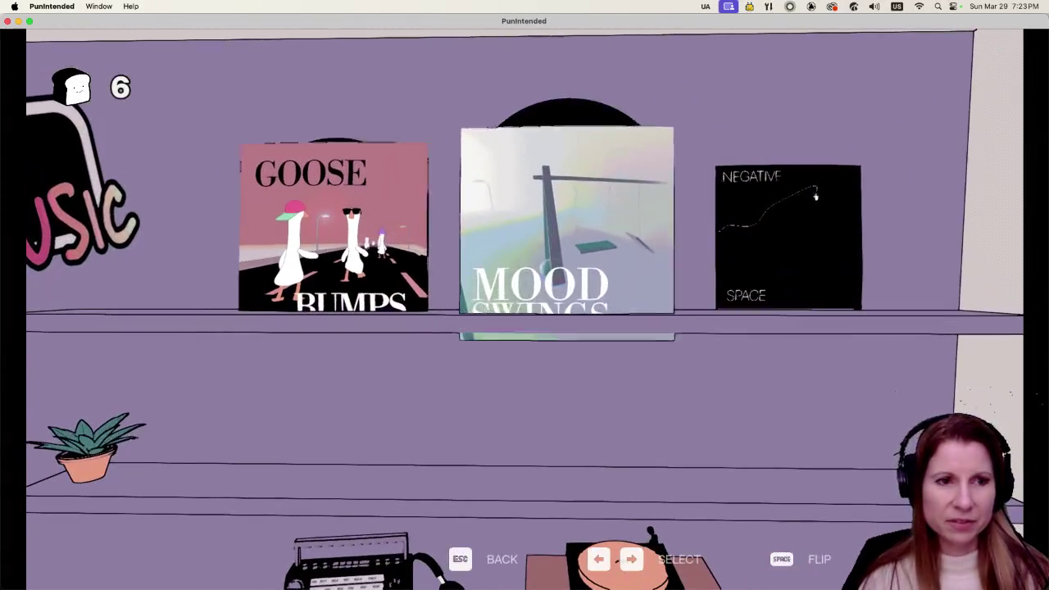
{"action": "key", "text": "Right"}
{"action": "key", "text": "Left"}
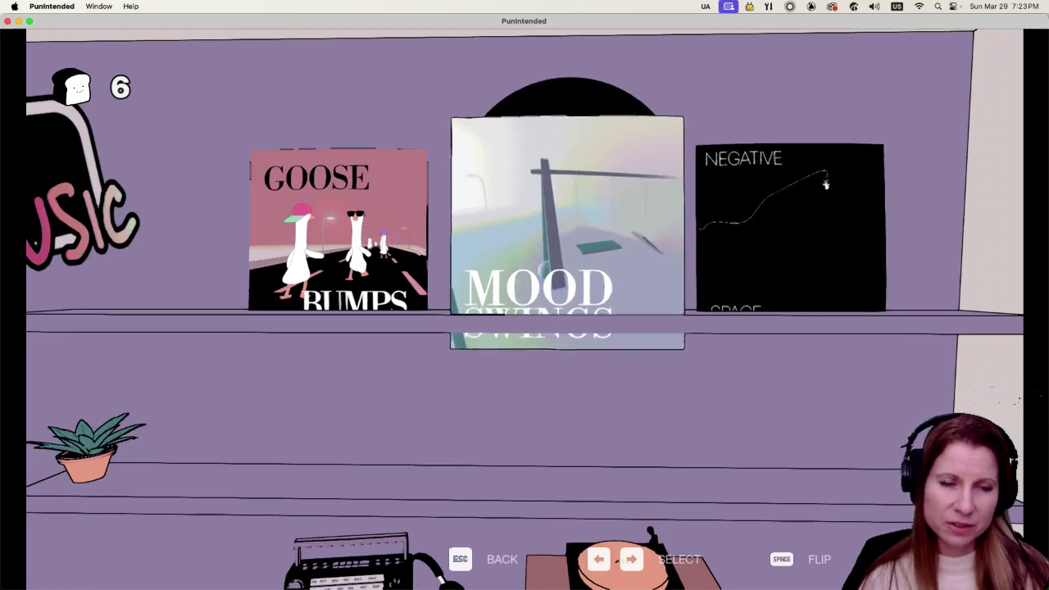
{"action": "key", "text": "Left"}
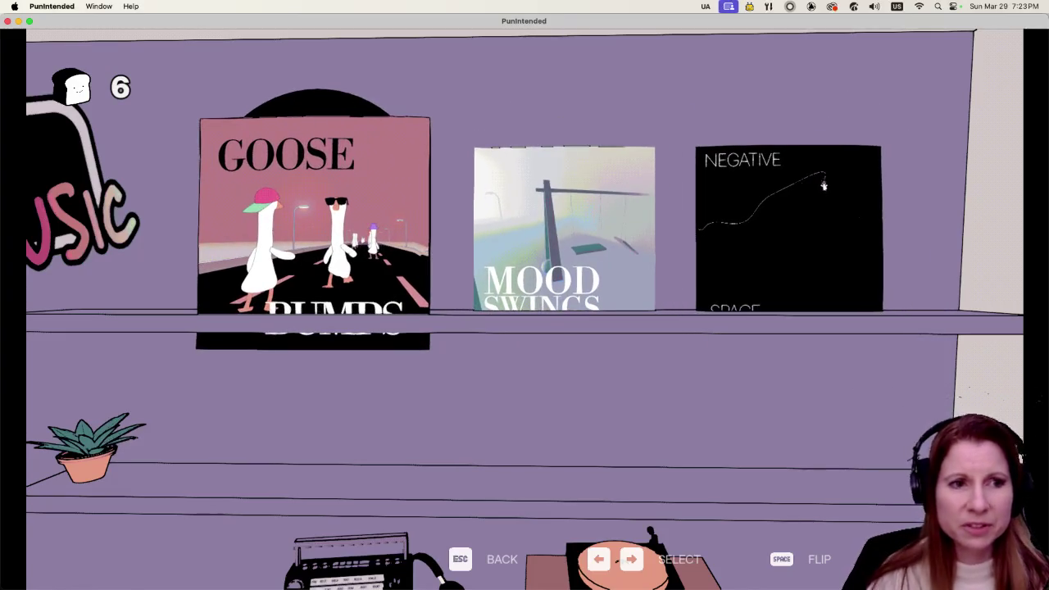
{"action": "key", "text": "Right"}
{"action": "key", "text": "Right"}
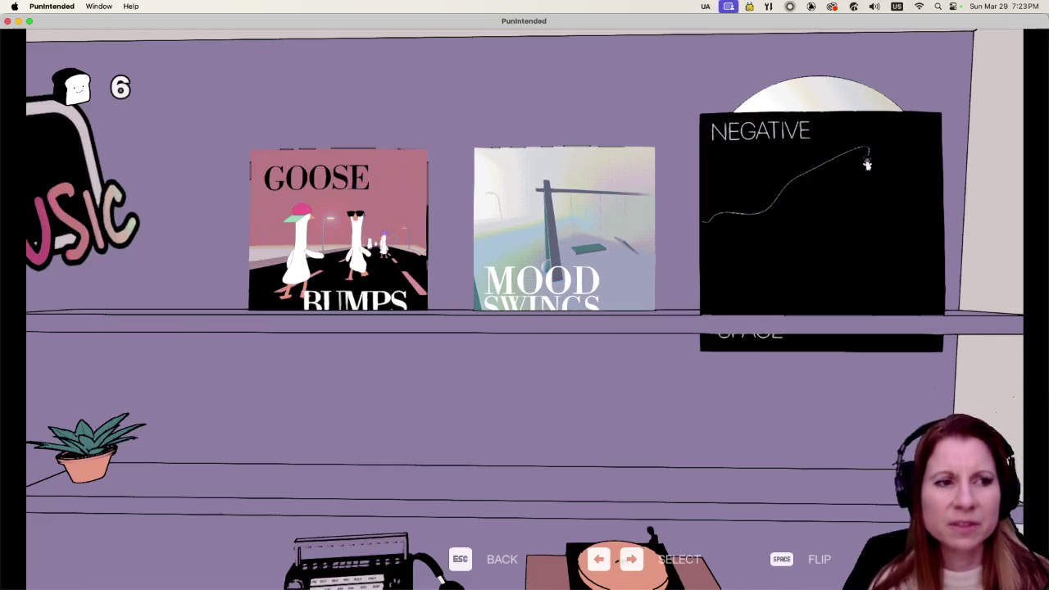
{"action": "key", "text": "Left"}
{"action": "key", "text": "Left"}
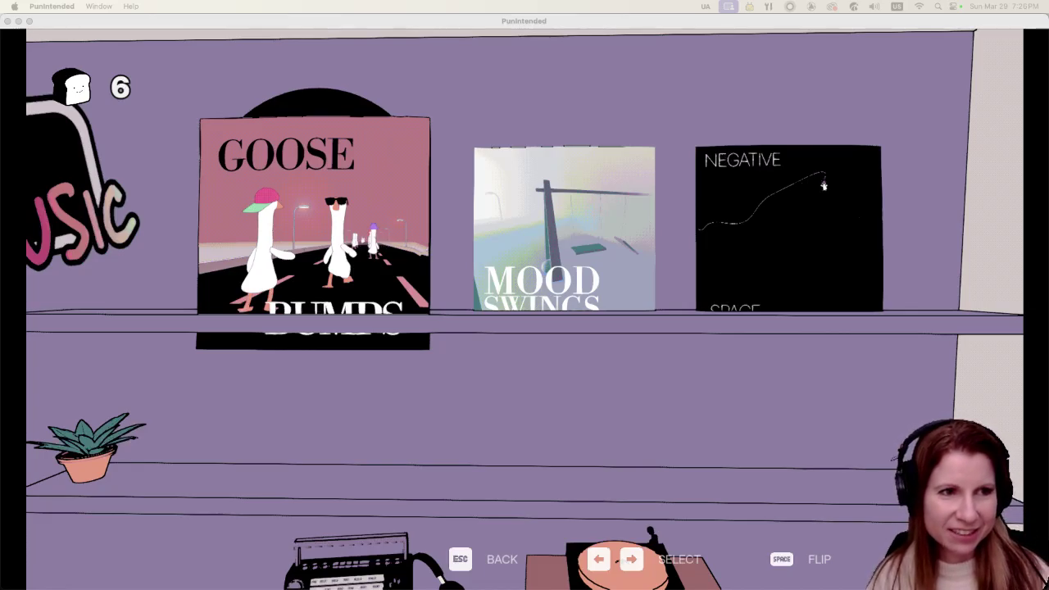
{"action": "left_click", "coordinate": [731, 489]}
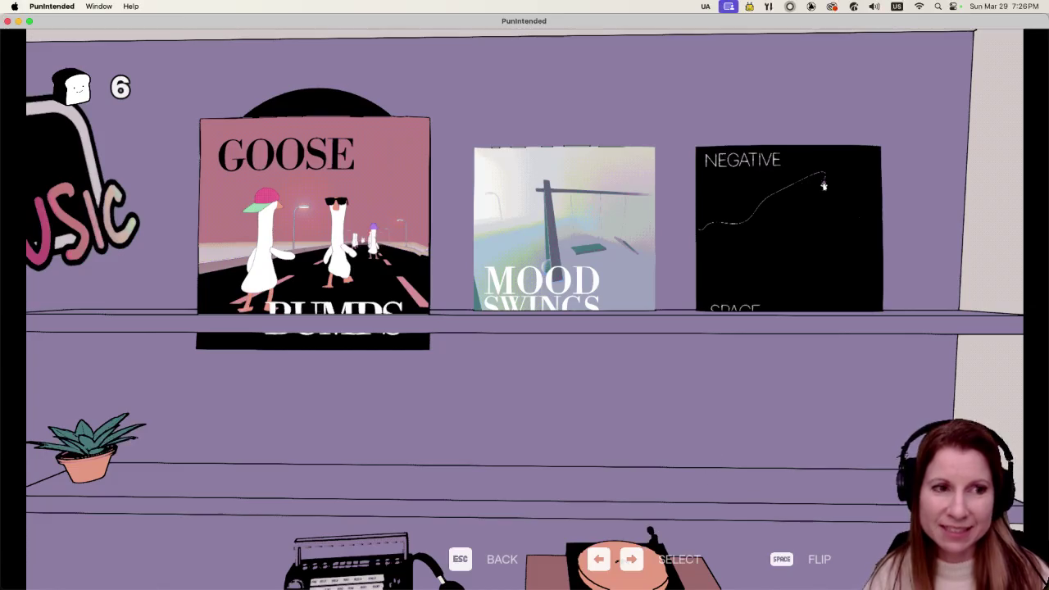
{"action": "key", "text": "Escape"}
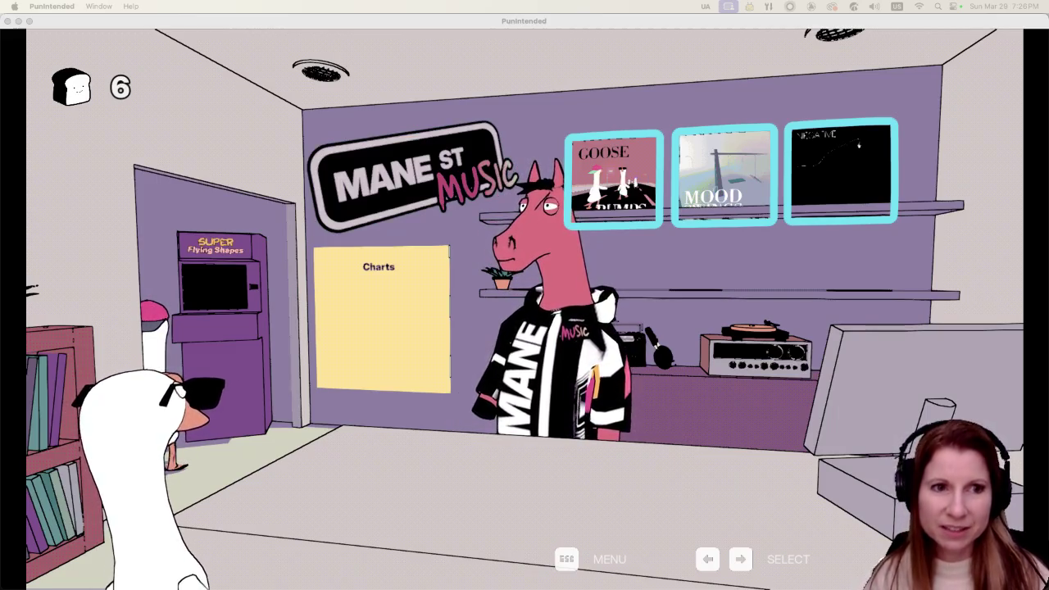
- Open the Charts board to view the GOOSEBUMPS leaderboard, topped by the player's 108406
{"action": "left_click", "coordinate": [827, 463]}
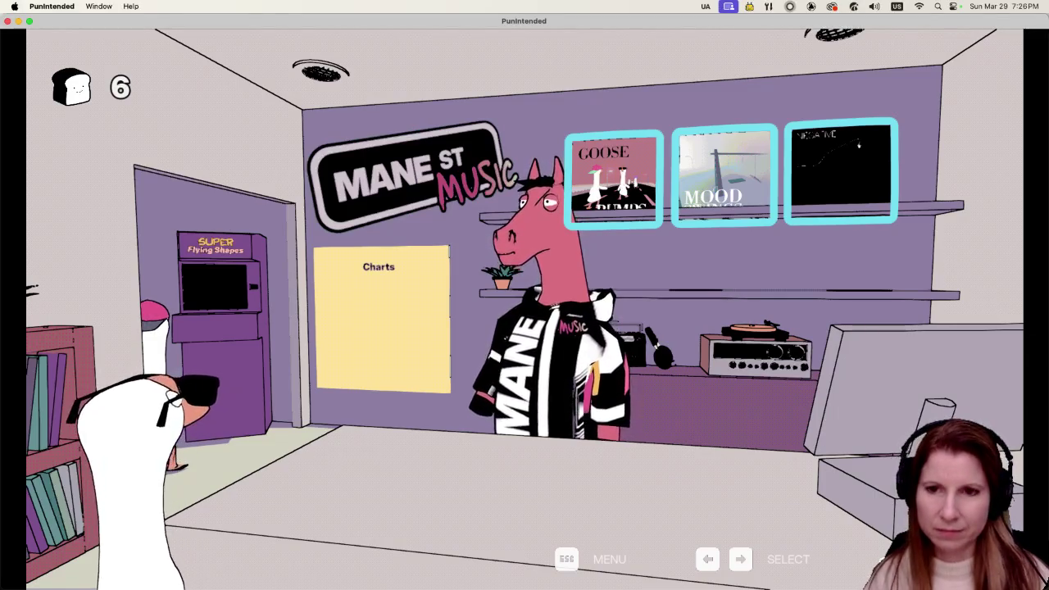
{"action": "key", "text": "Left"}
{"action": "key", "text": "Return"}
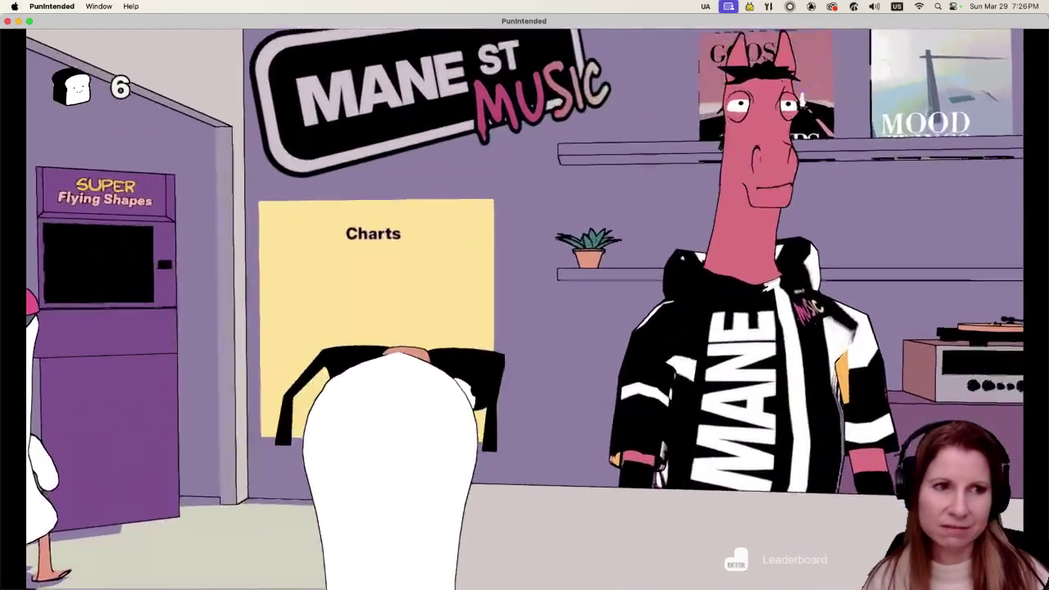
{"action": "key", "text": "Return"}
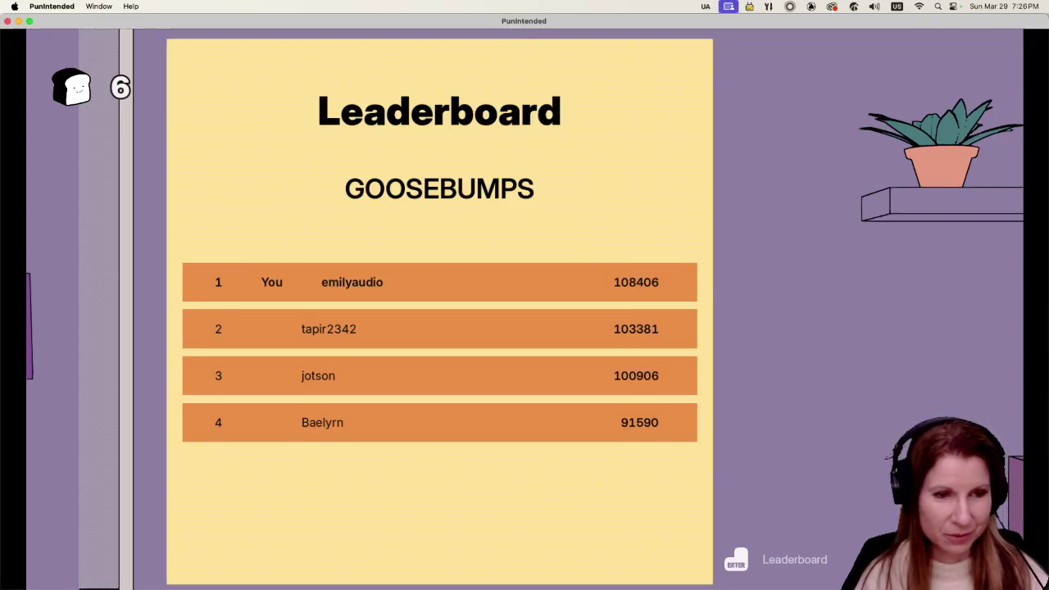
- Close the GOOSEBUMPS leaderboard with Esc
{"action": "key", "text": "Escape"}
{"action": "key", "text": "Escape"}
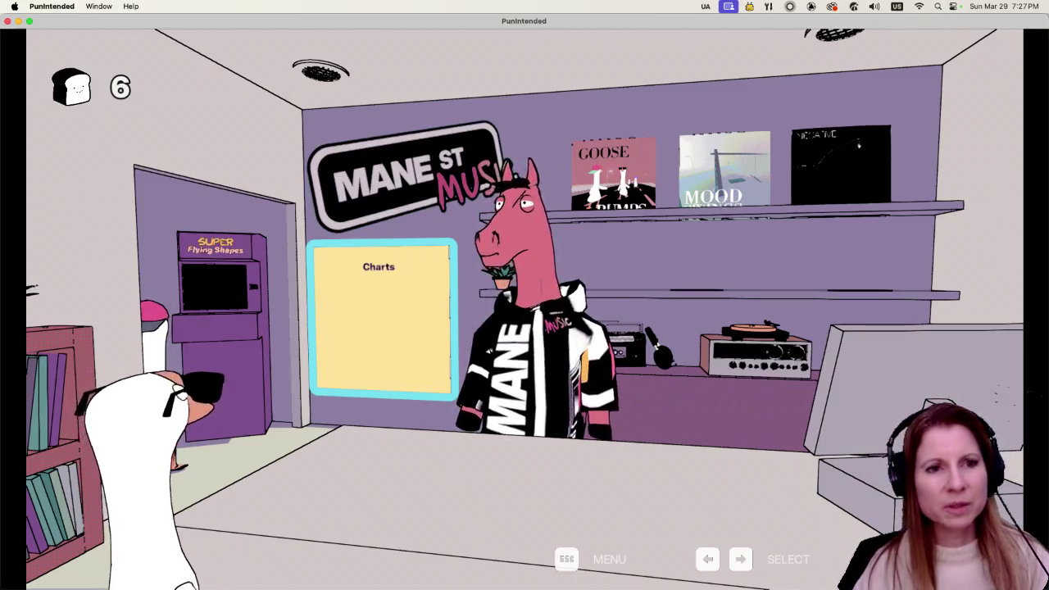
{"action": "key", "text": "Right"}
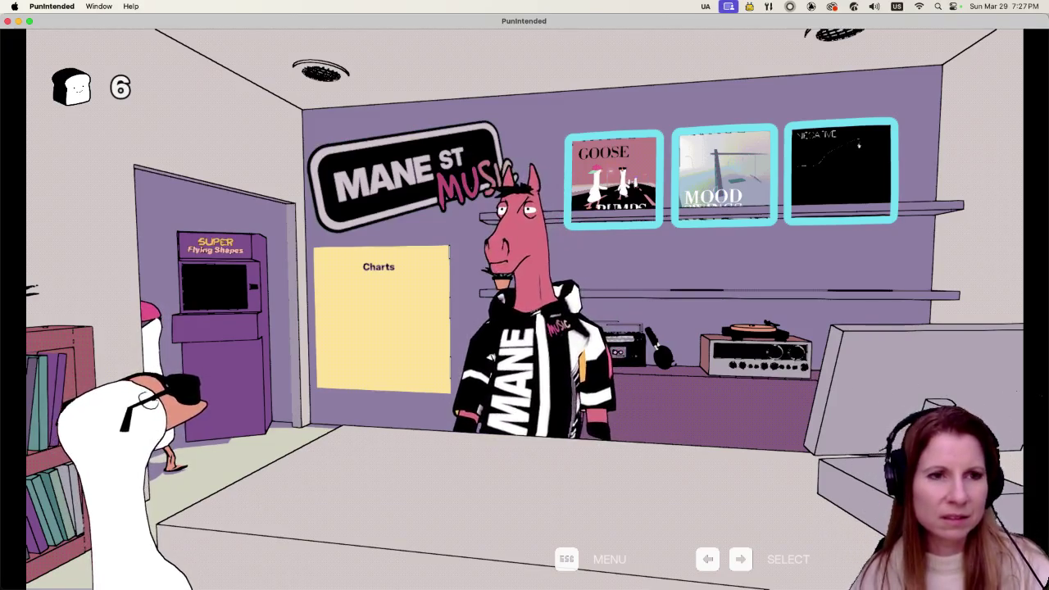
{"action": "key", "text": "Return"}
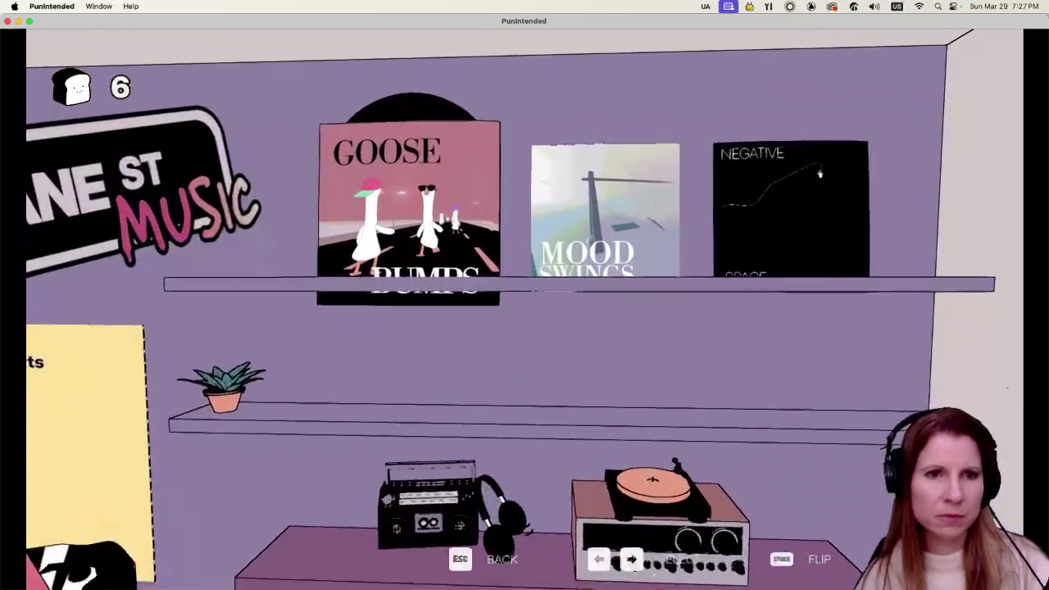
{"action": "key", "text": "Right"}
{"action": "key", "text": "Right"}
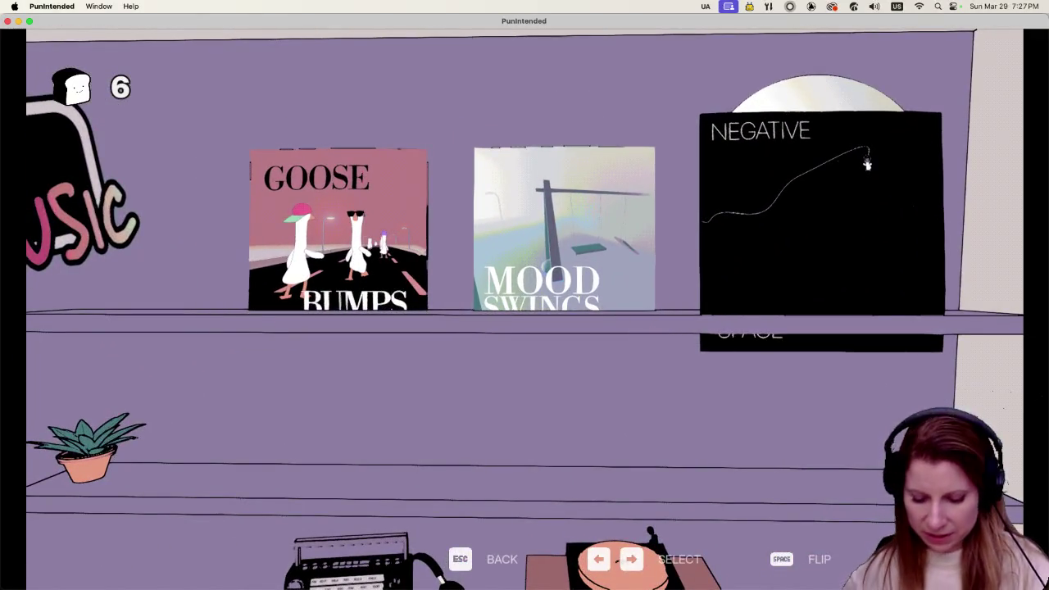
{"action": "key", "text": "Left"}
{"action": "key", "text": "Left"}
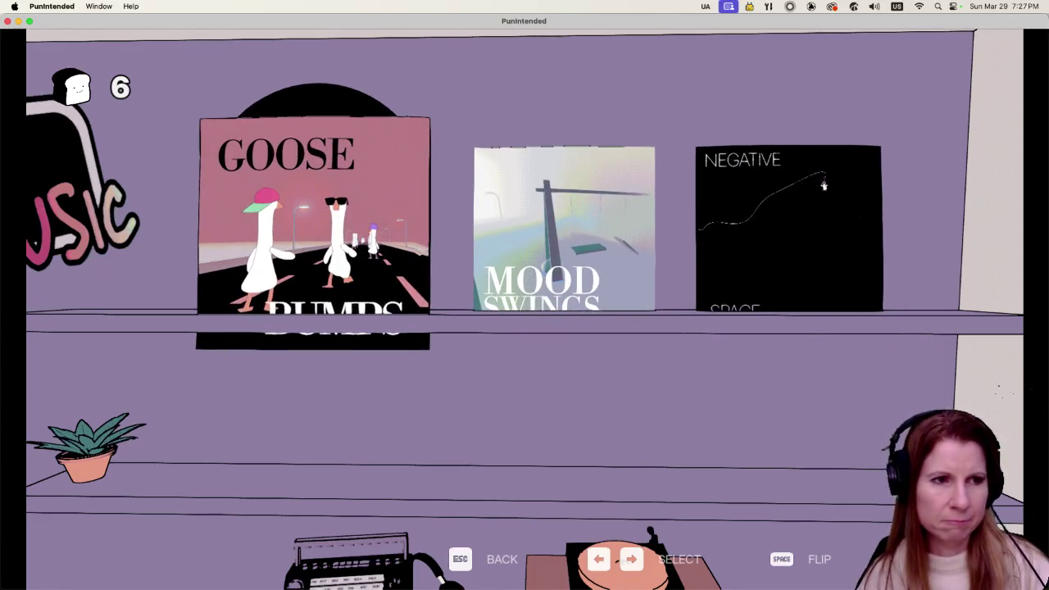
{"action": "key", "text": "Escape"}
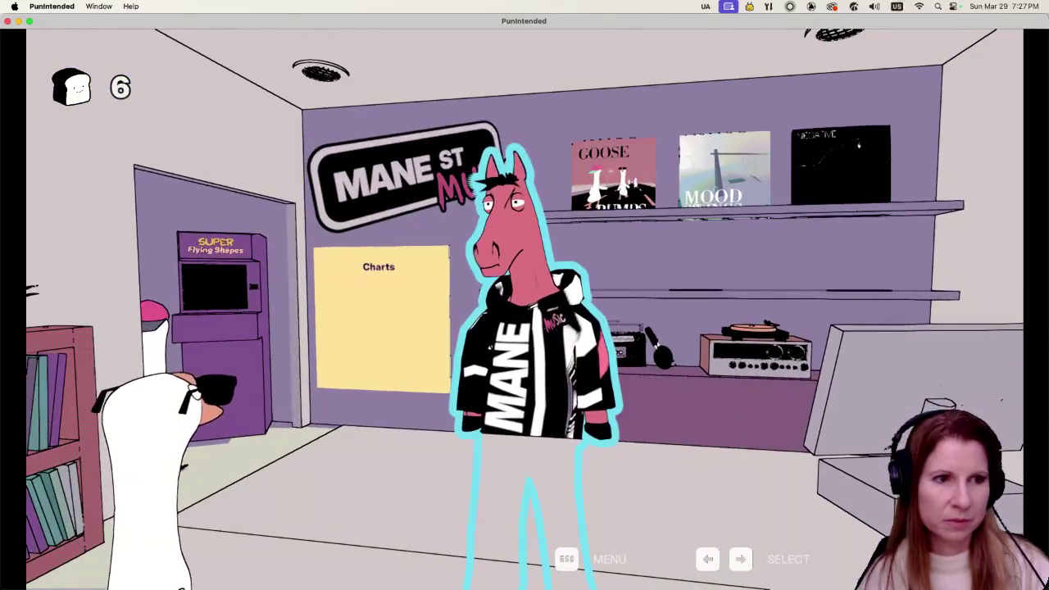
{"action": "key", "text": "Left"}
{"action": "key", "text": "Left"}
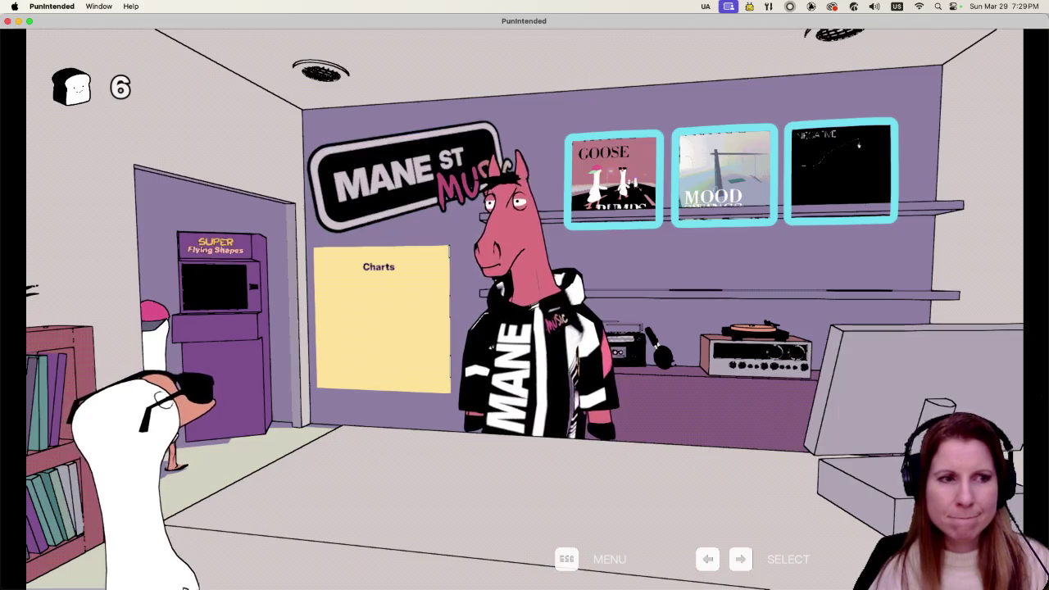
- Cycle the shop stations back to the album shelf and open its close-up of the three records
{"action": "key", "text": "Left"}
{"action": "key", "text": "Left"}
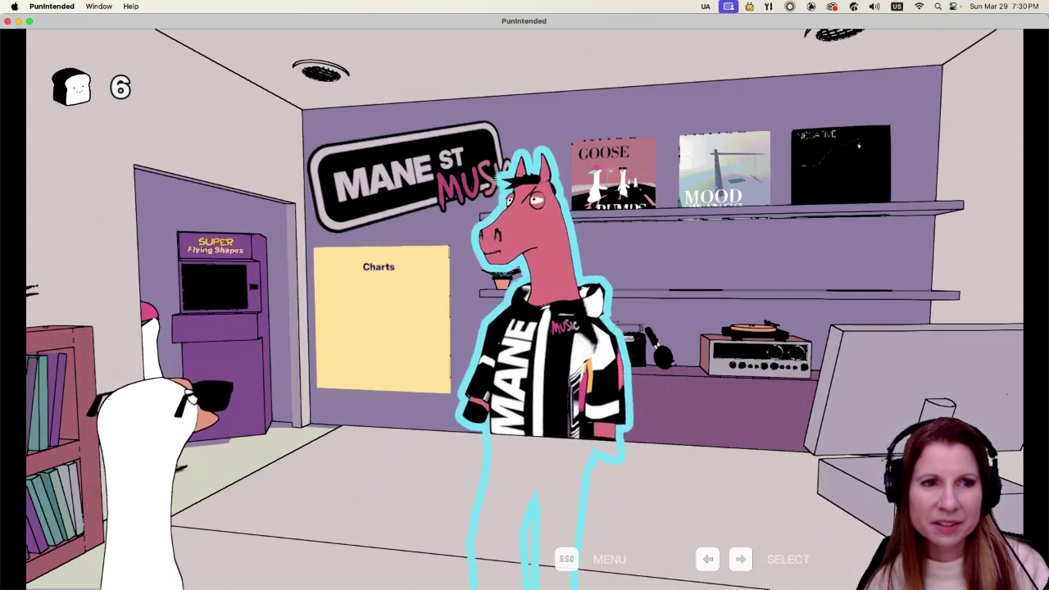
{"action": "key", "text": "Return"}
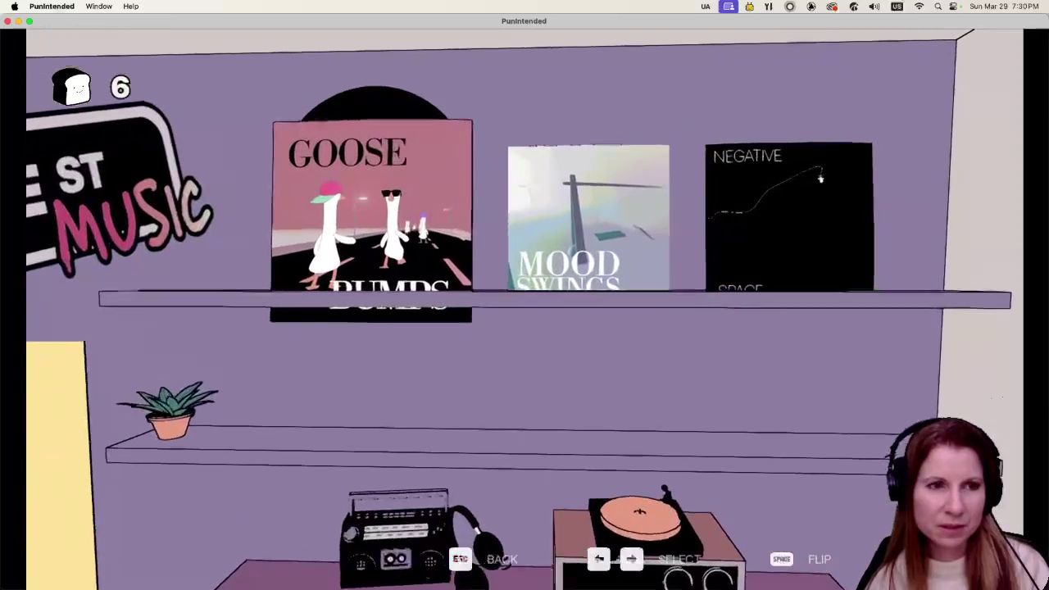
- Start the GOOSE BUMPS album's road level and build the score to 53,320
{"action": "key", "text": "Return"}
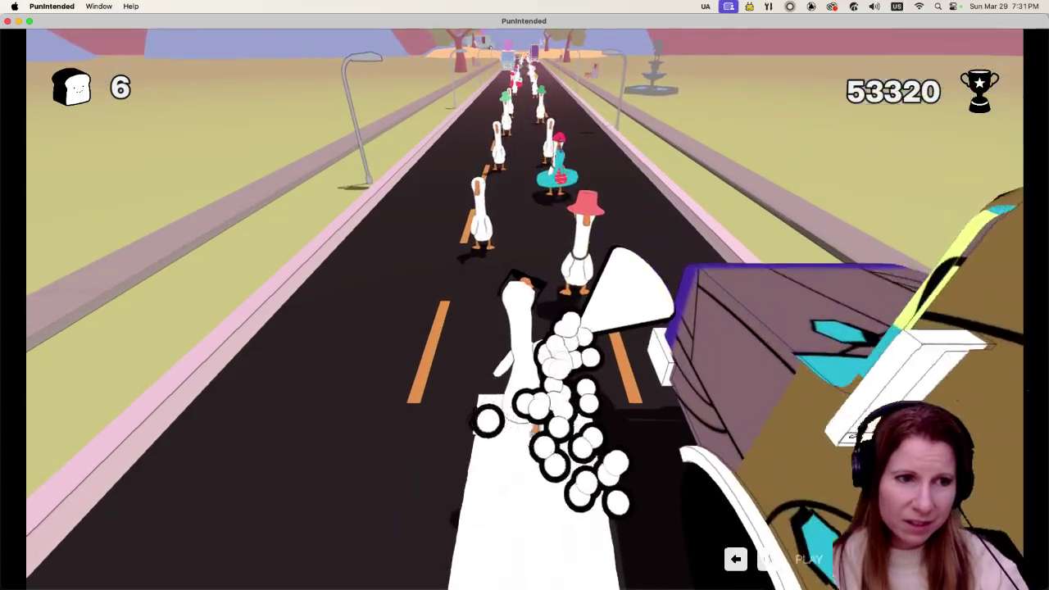
- Hit the rapid run of left and right notes on the beat, landing PERFECT ratings
{"action": "key", "text": "Left"}
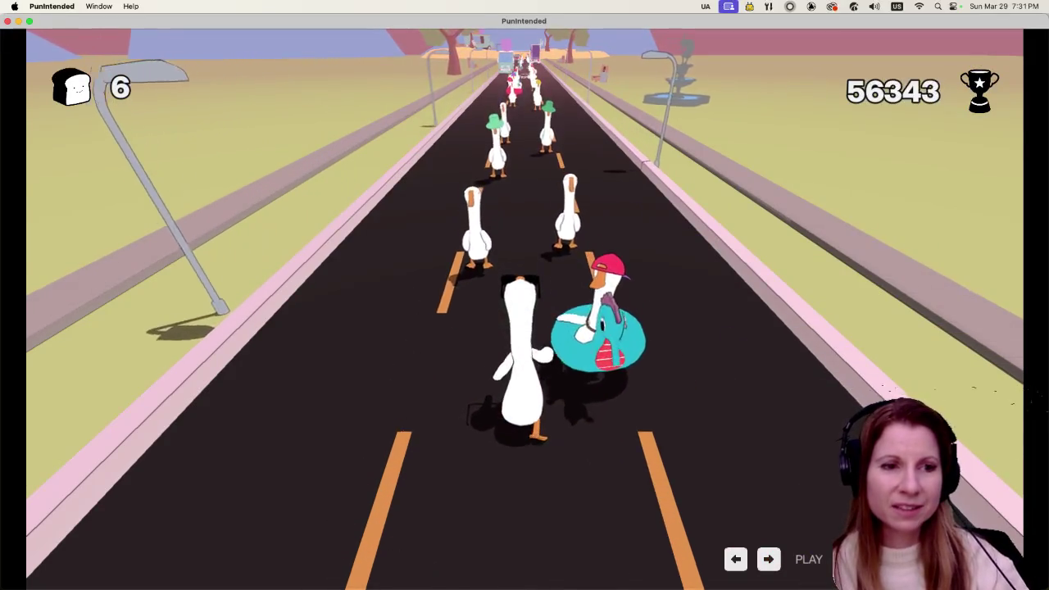
{"action": "key", "text": "Left"}
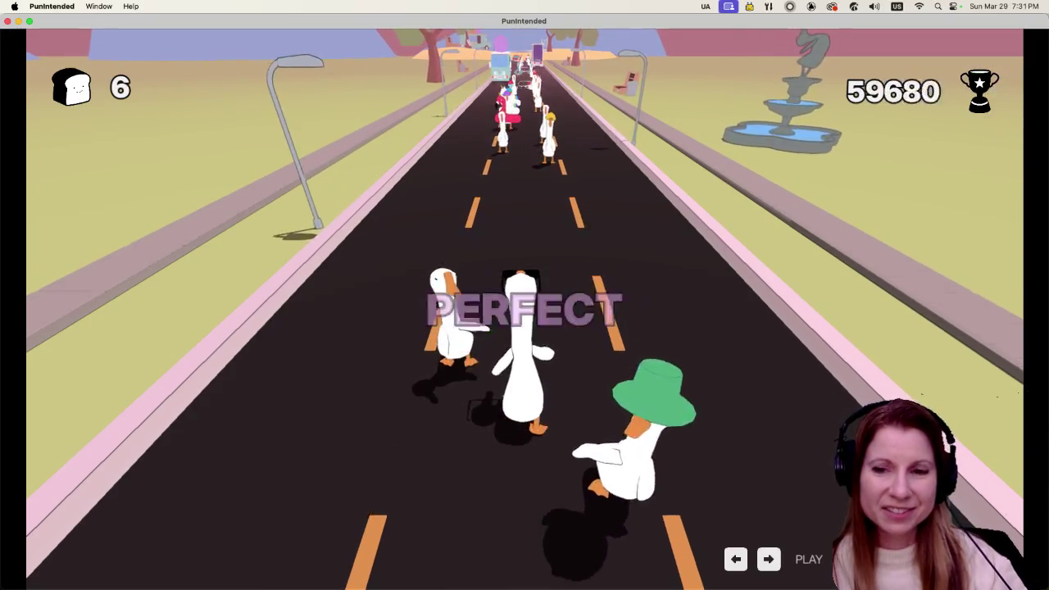
{"action": "key", "text": "Left"}
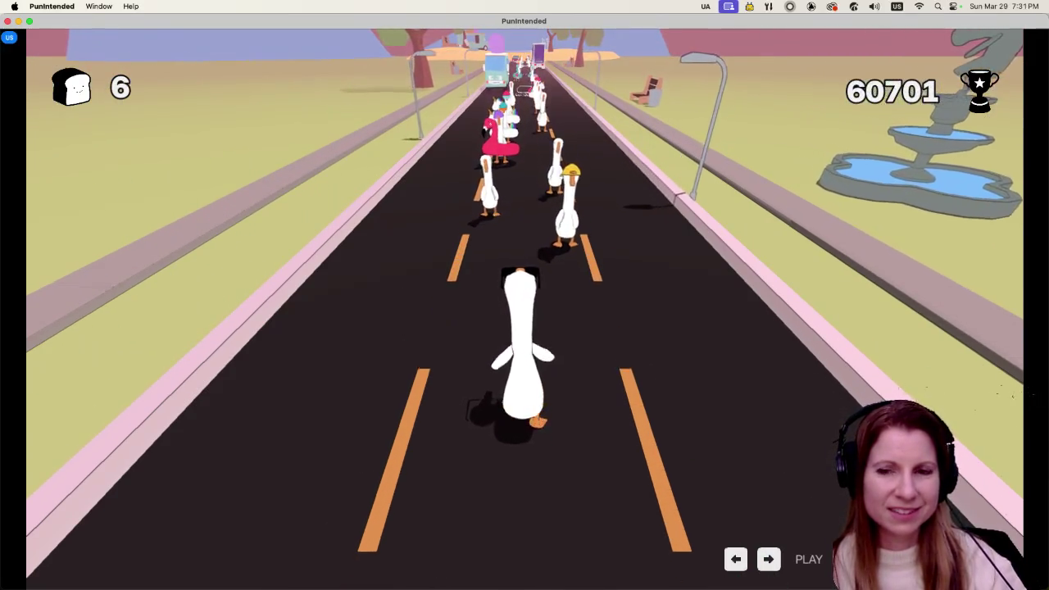
{"action": "key", "text": "Right"}
{"action": "key", "text": "Left"}
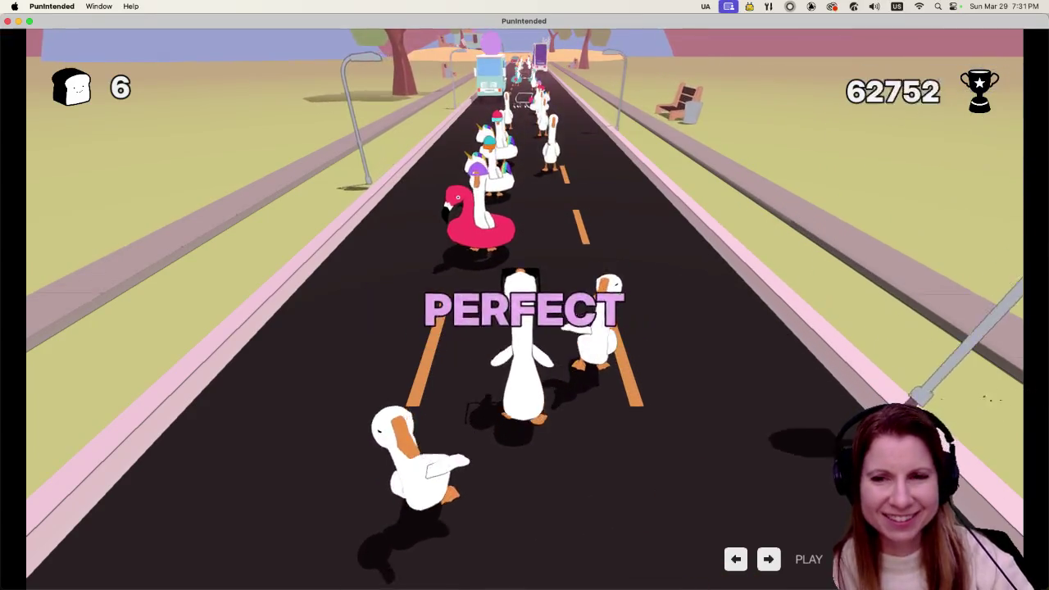
{"action": "key", "text": "Right"}
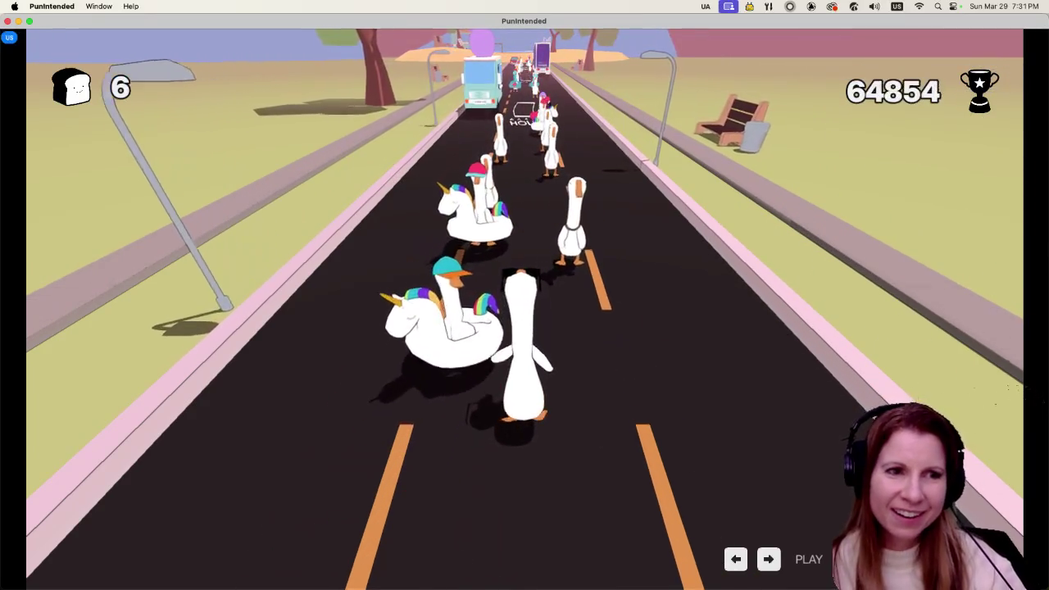
{"action": "key", "text": "Left"}
{"action": "key", "text": "Right"}
{"action": "key", "text": "Left"}
{"action": "key", "text": "Right"}
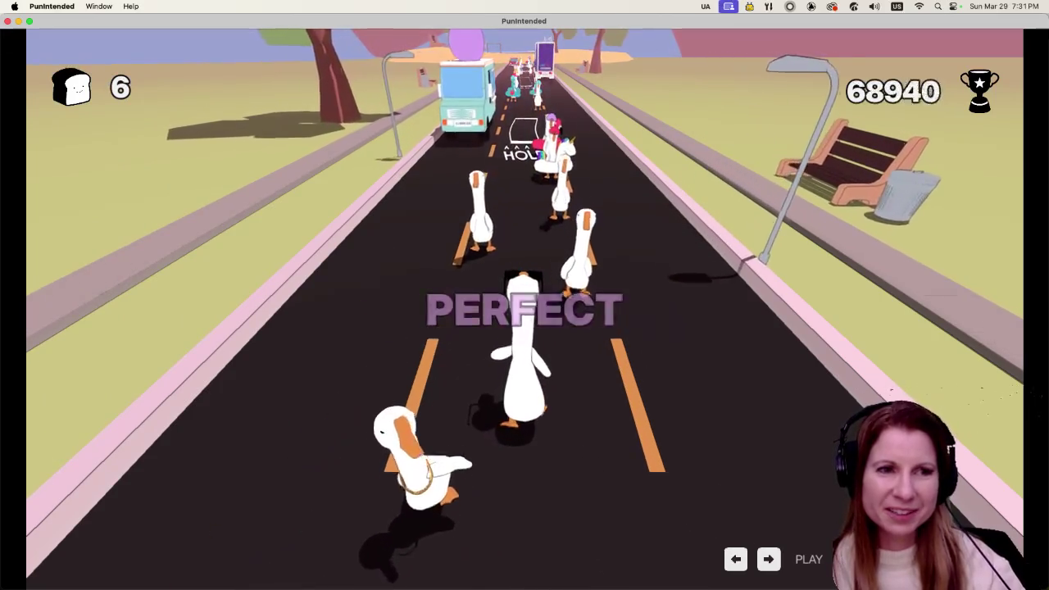
{"action": "key", "text": "Left"}
{"action": "key", "text": "Right"}
{"action": "key", "text": "Left"}
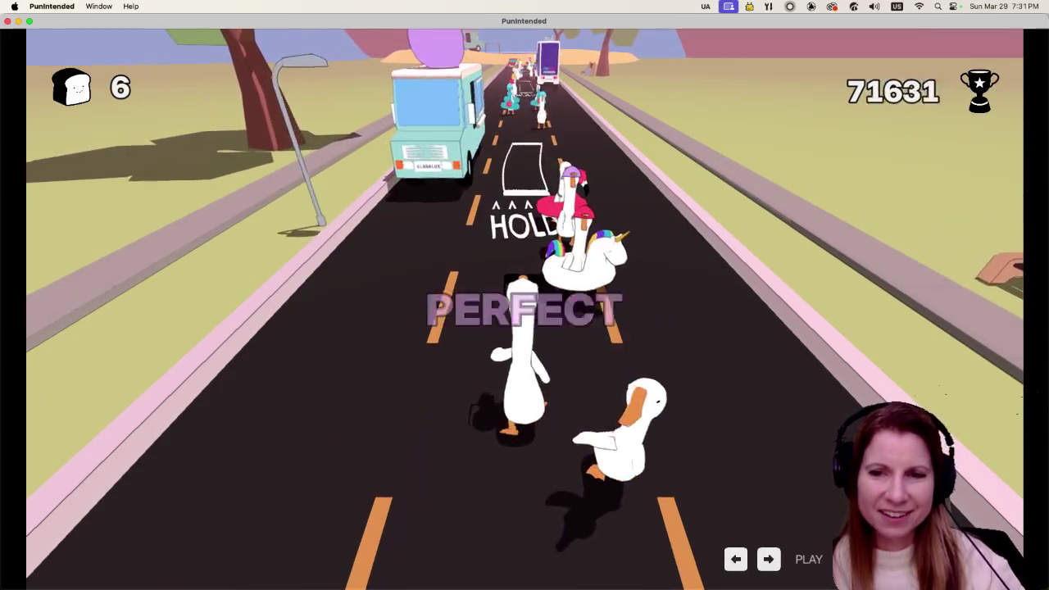
{"action": "key", "text": "Right"}
{"action": "key", "text": "Left"}
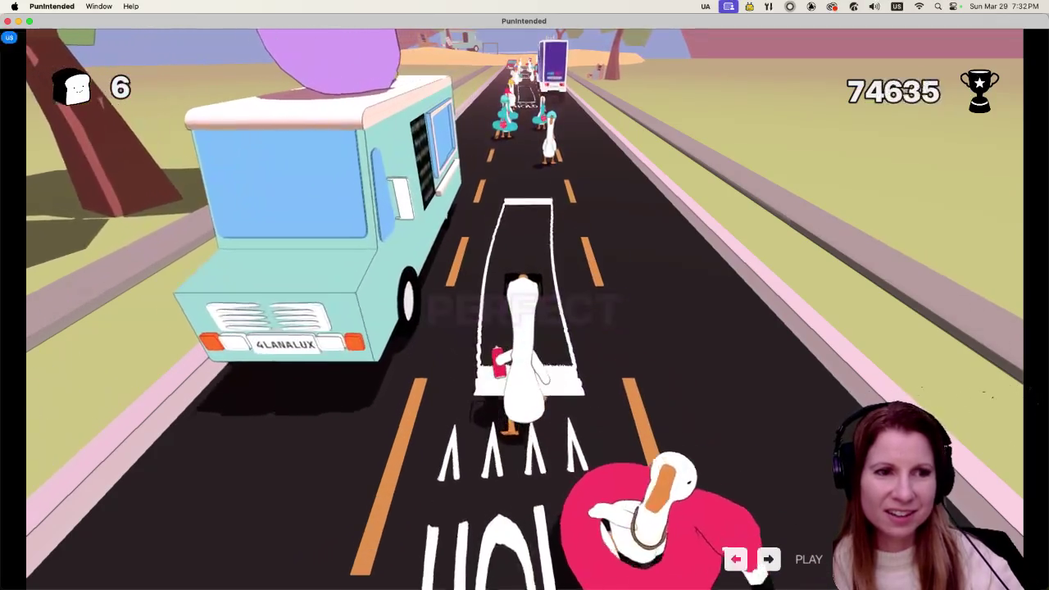
- Play through the HOLD notes and the closing note, finishing with 101,865 points
{"action": "key", "text": "Right"}
{"action": "key", "text": "Left"}
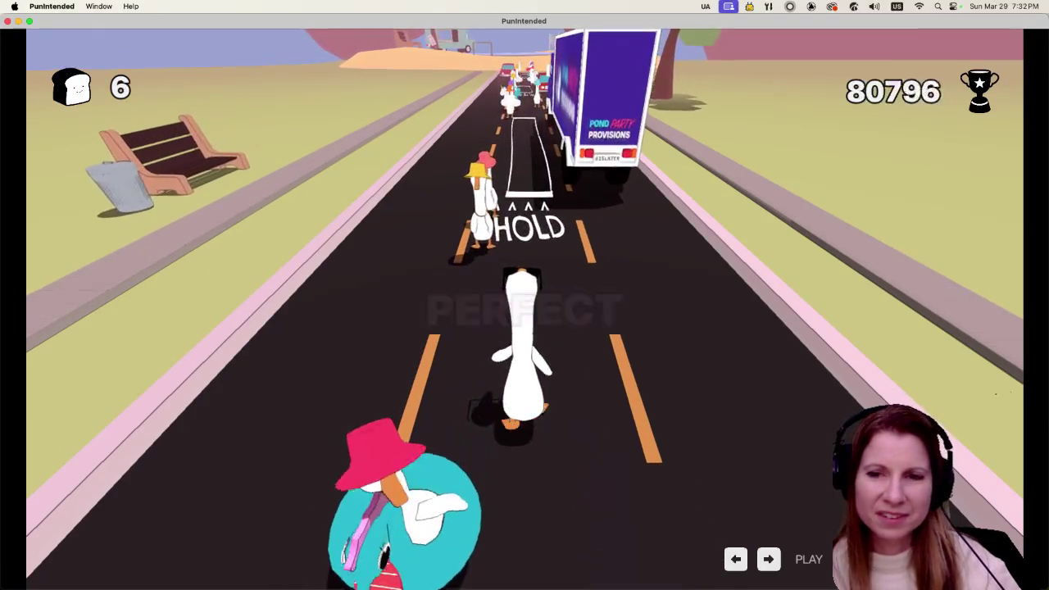
{"action": "key", "text": "Right"}
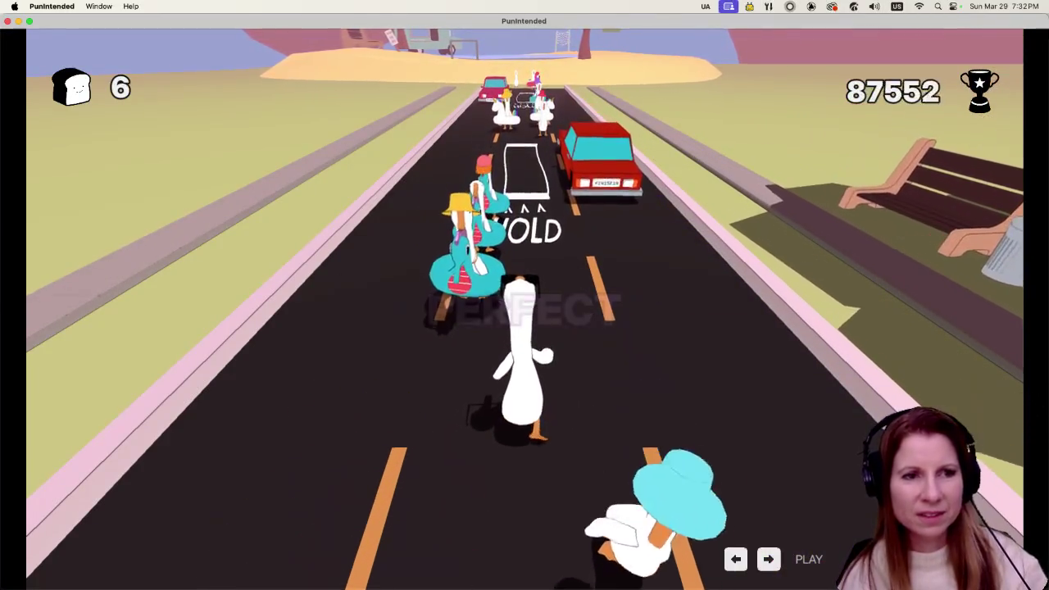
{"action": "key", "text": "Right"}
{"action": "key", "text": "Right"}
{"action": "key", "text": "Right"}
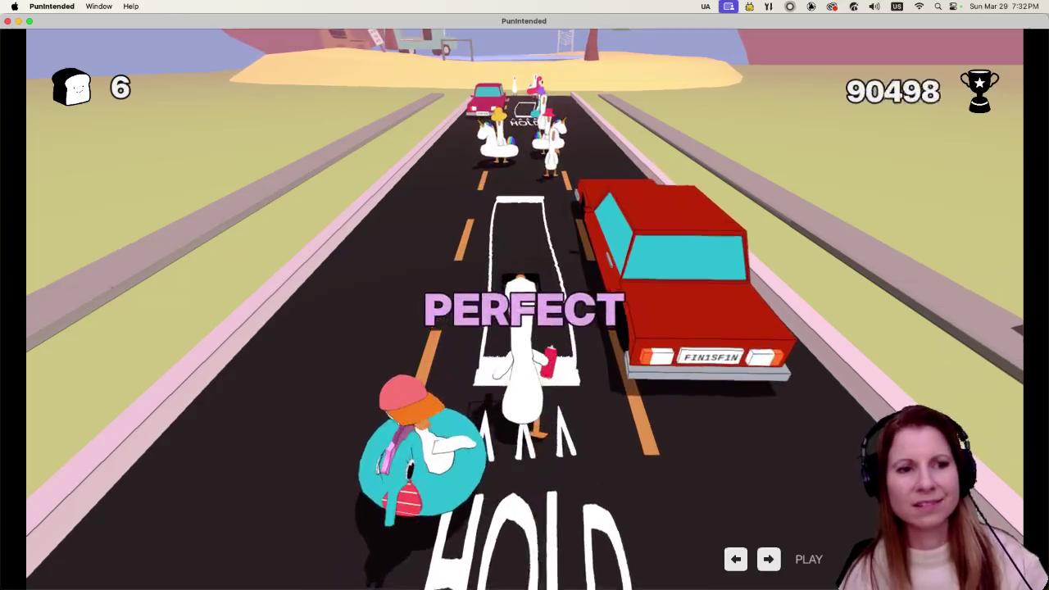
{"action": "key", "text": "Right"}
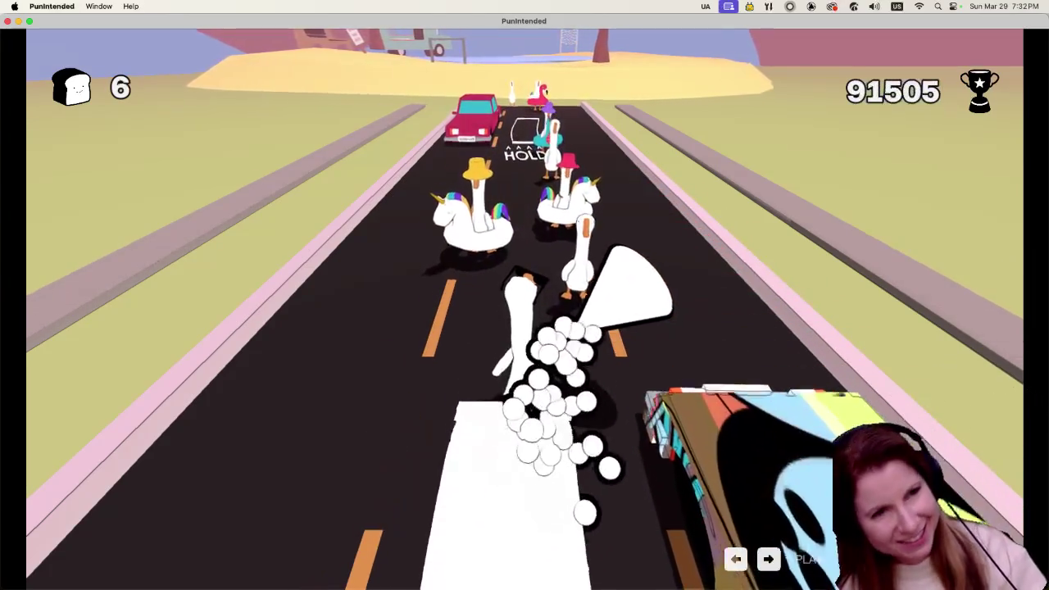
{"action": "key", "text": "Right"}
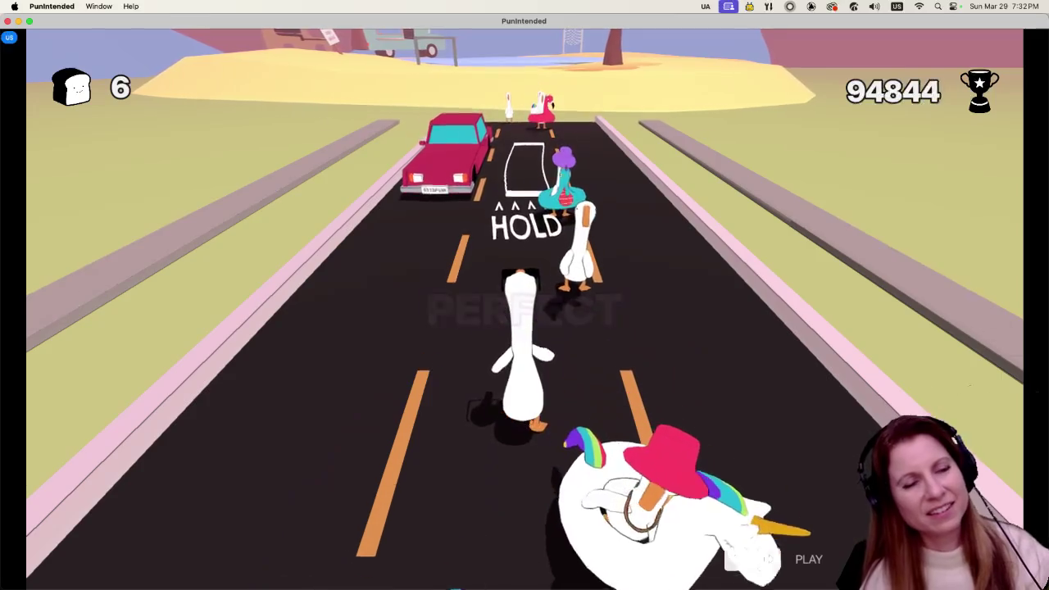
{"action": "key", "text": "Right"}
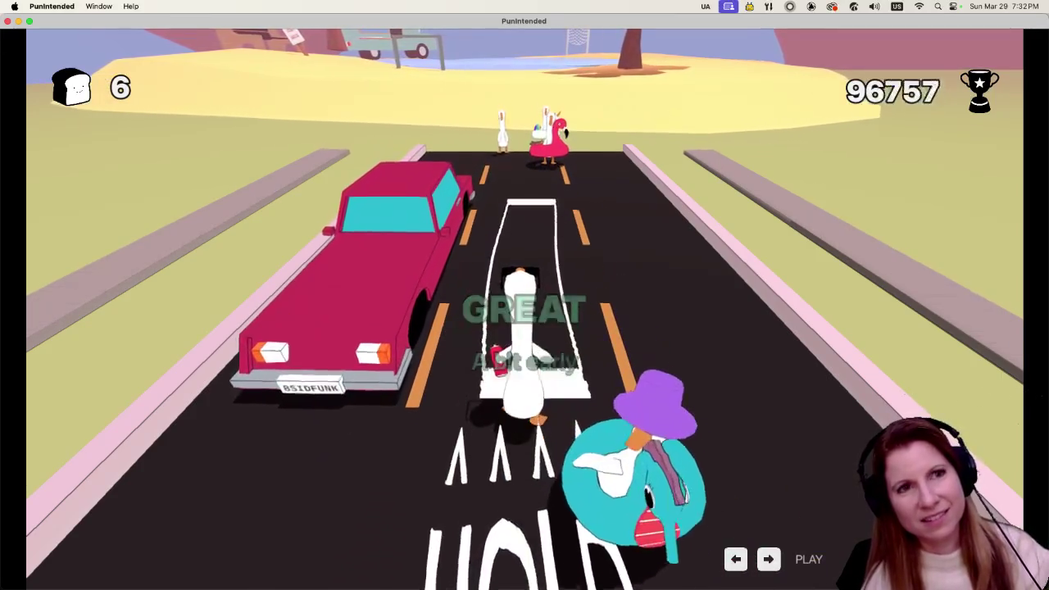
{"action": "key", "text": "Right"}
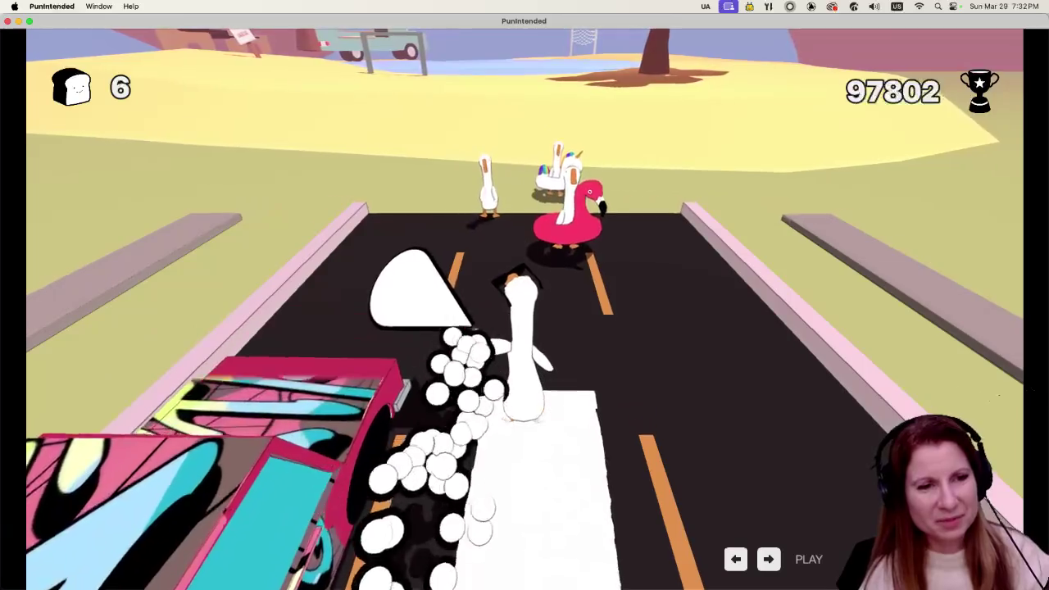
{"action": "key", "text": "Right"}
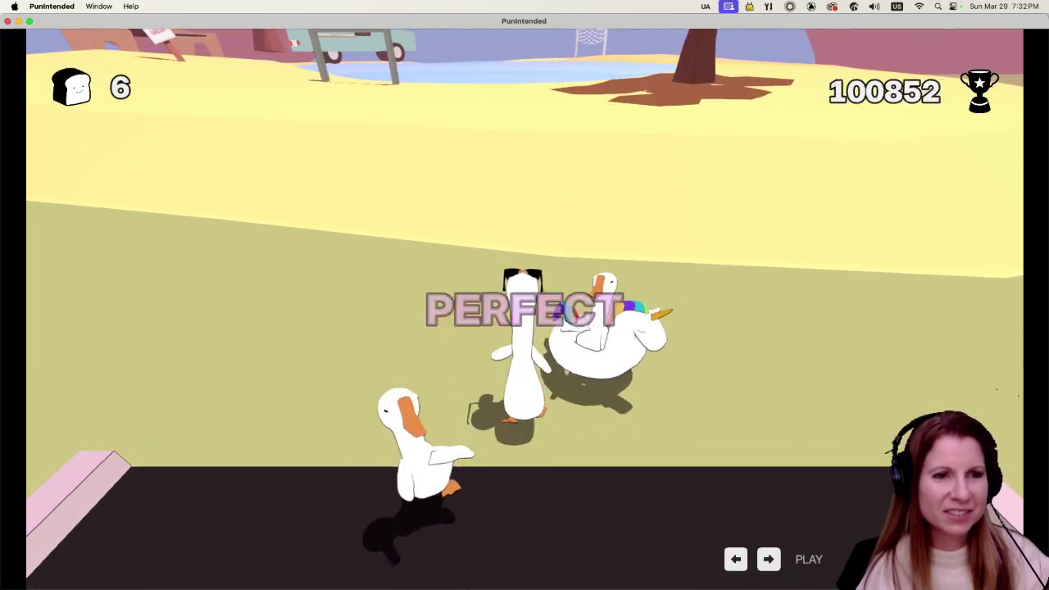
{"action": "key", "text": "Left"}
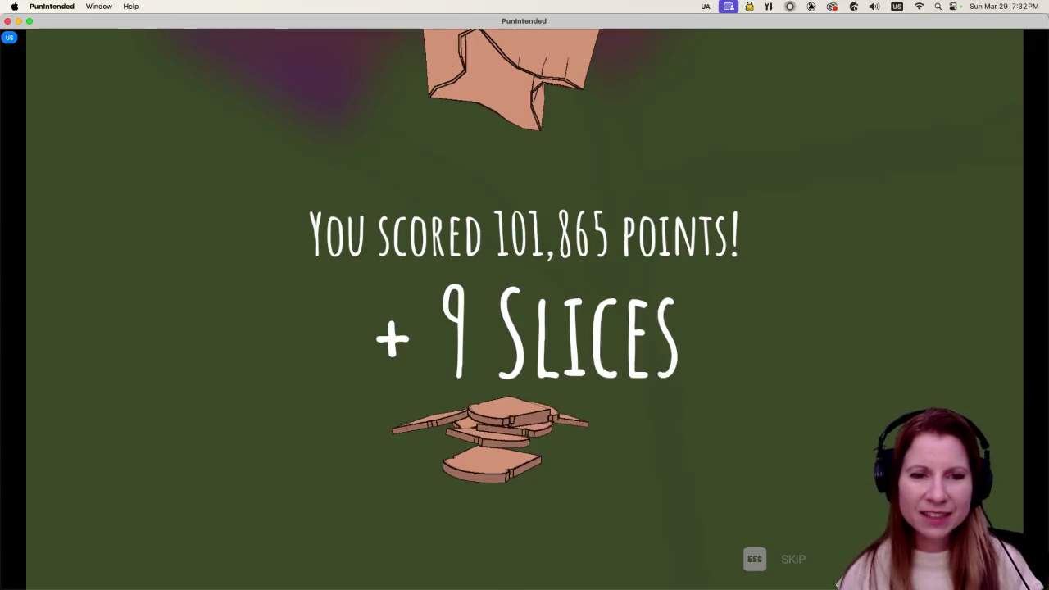
- Skip the 101,865-point score screen and enter the Mane St Music store
{"action": "key", "text": "Escape"}
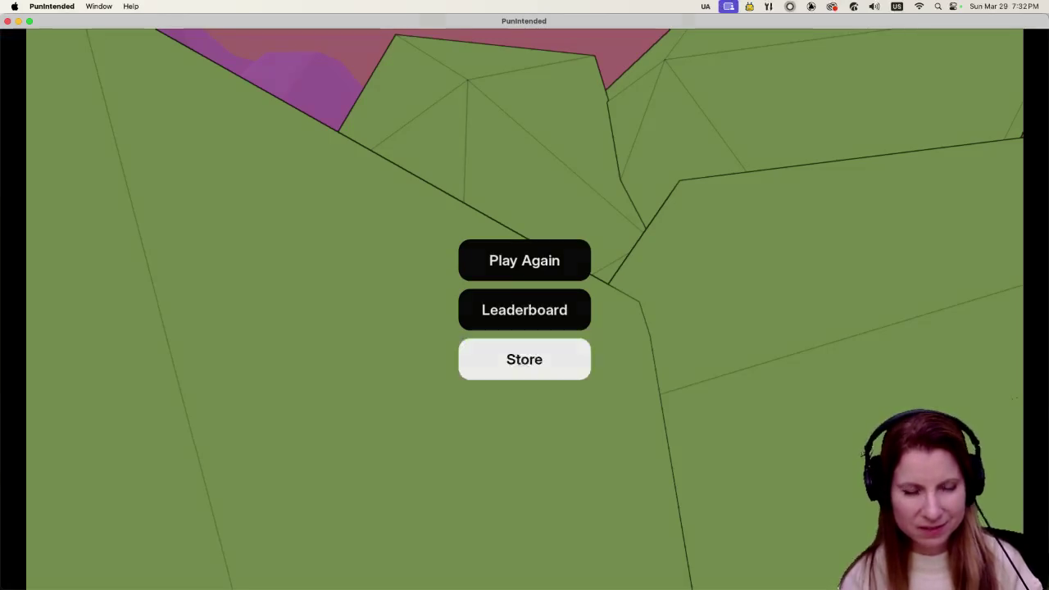
{"action": "key", "text": "Return"}
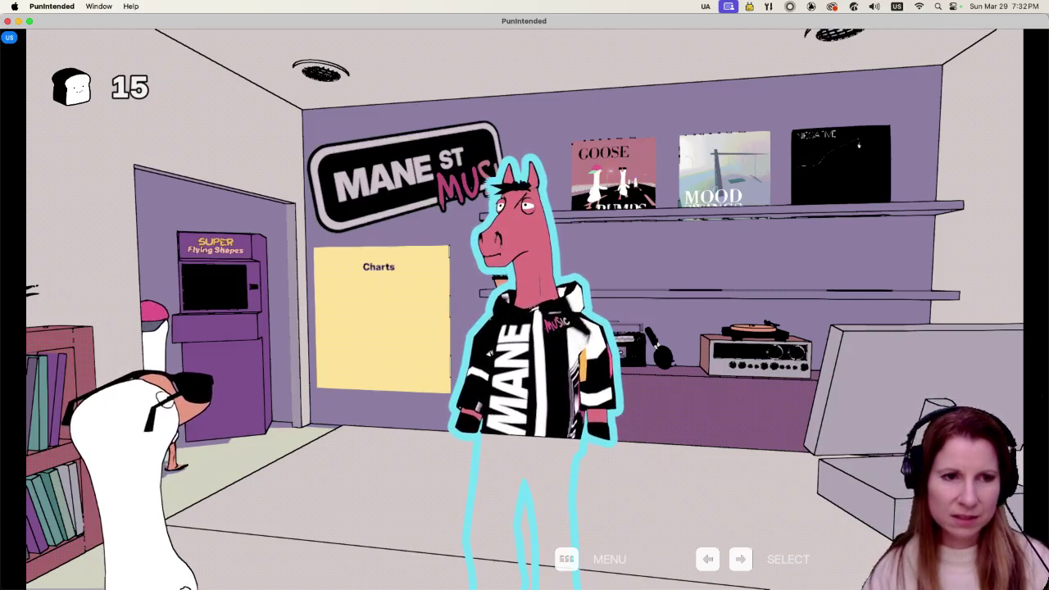
- Talk with the horse shopkeeper Goostavo, then step up to the album shelf
{"action": "key", "text": "Return"}
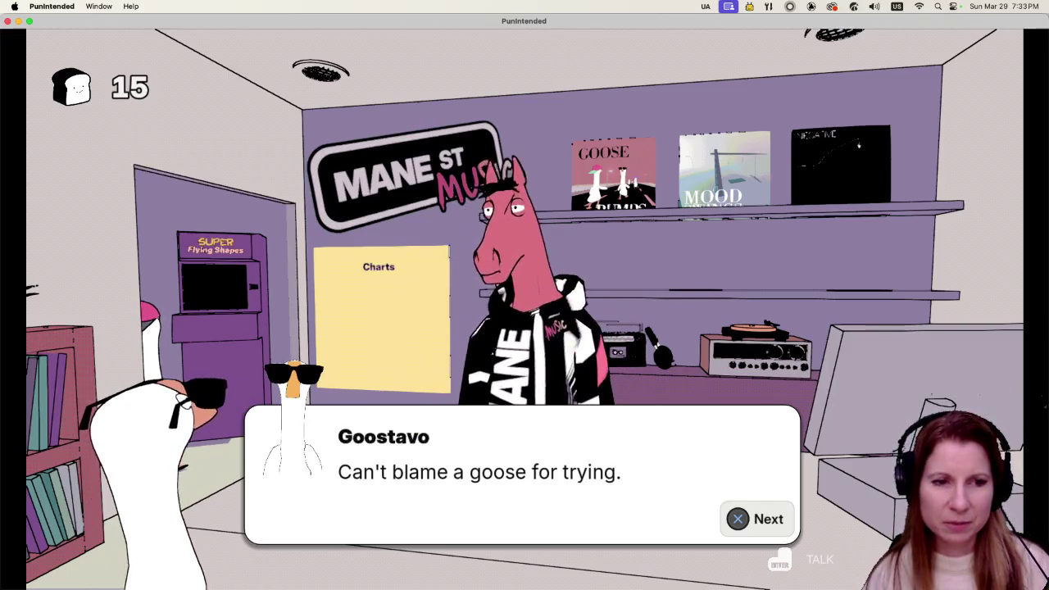
{"action": "key", "text": "Return"}
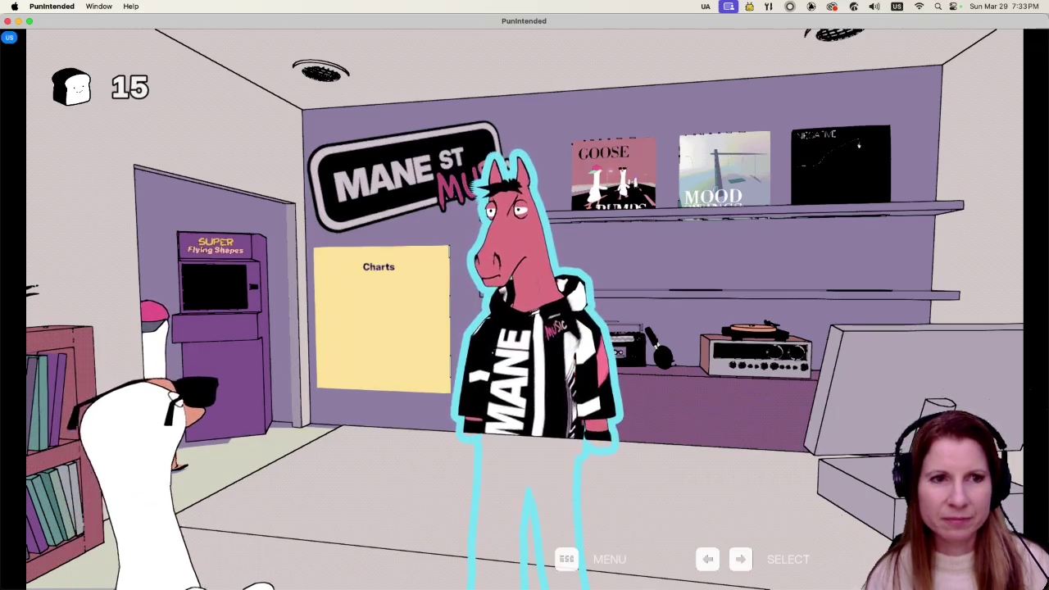
{"action": "key", "text": "Return"}
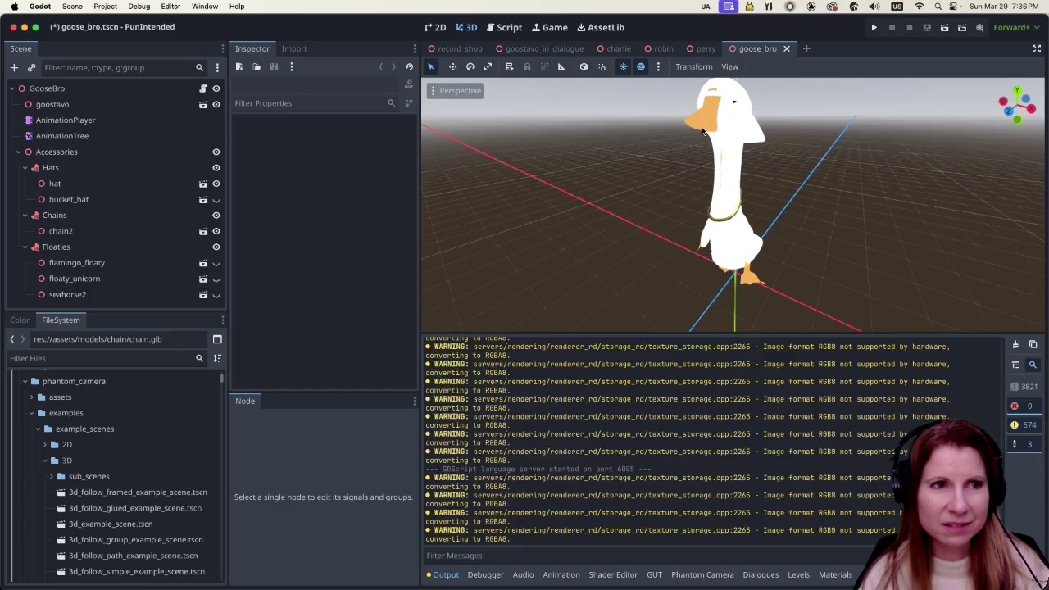
- Glance over Godot's Project menu, then switch to the Rhythm and Goose Playtest page in Steam
{"action": "left_click", "coordinate": [38, 5]}
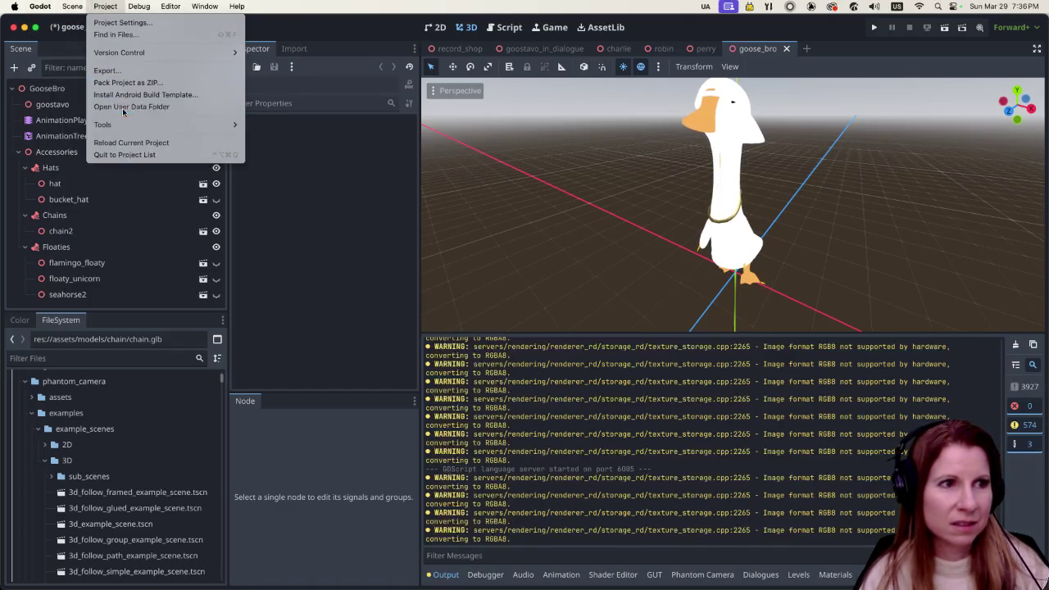
{"action": "left_click", "coordinate": [123, 105]}
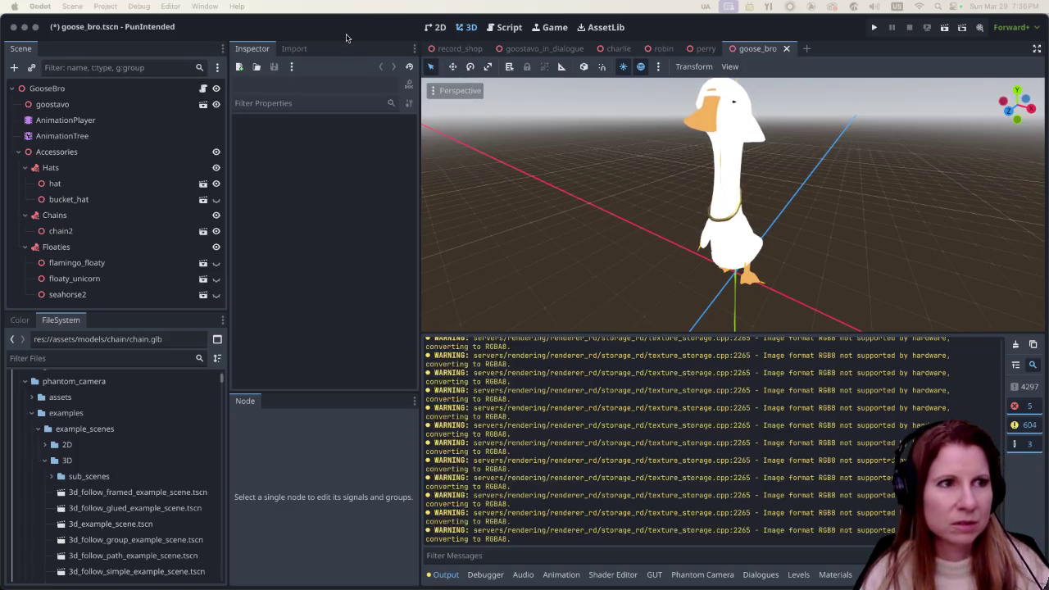
{"action": "mouse_move", "coordinate": [667, 573]}
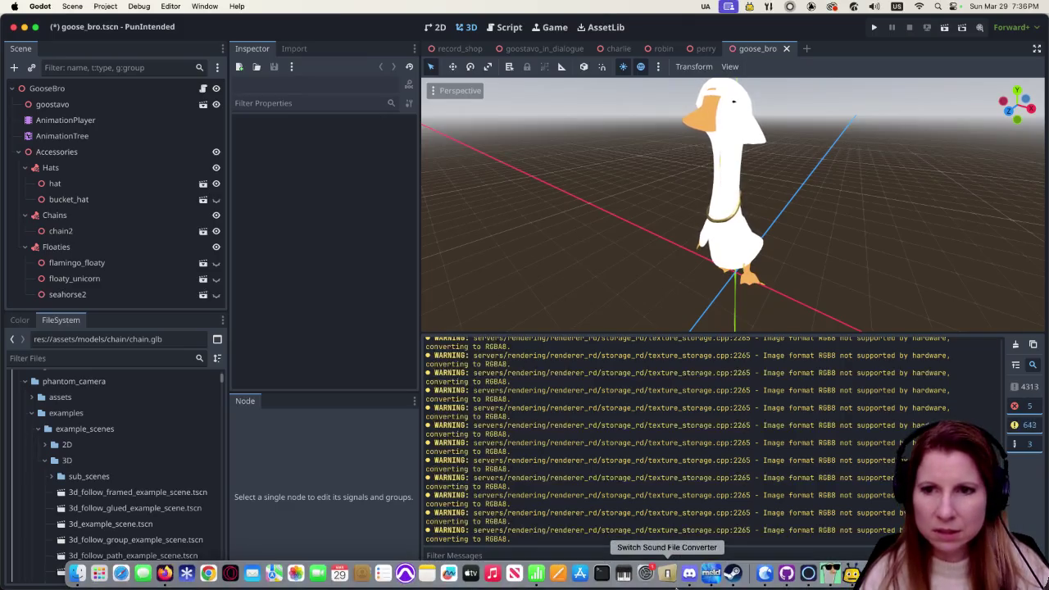
{"action": "left_click", "coordinate": [733, 573]}
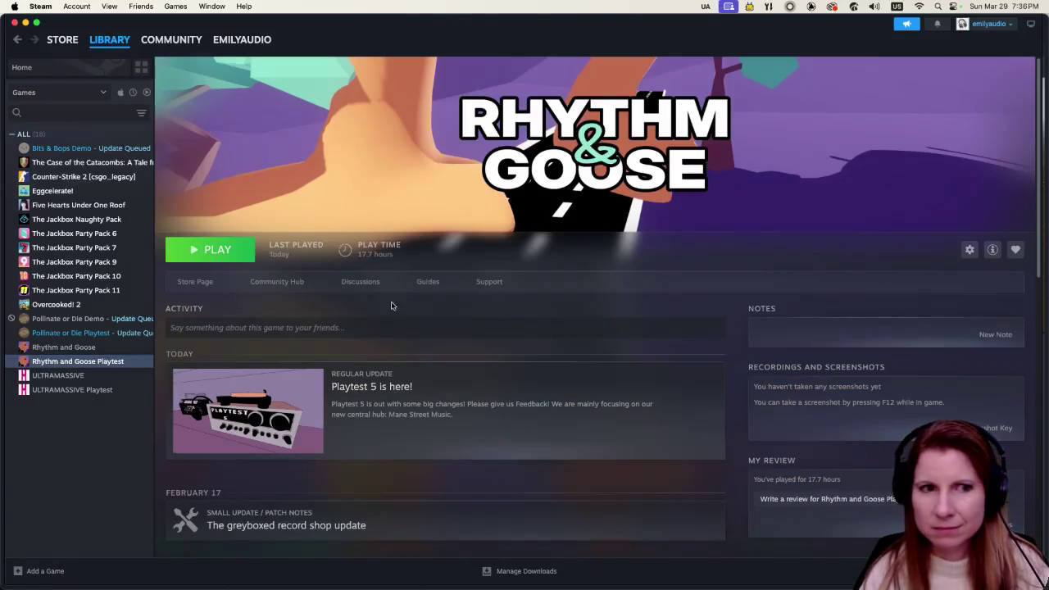
- Launch the Rhythm and Goose Playtest from its Steam library page
{"action": "left_click", "coordinate": [200, 258]}
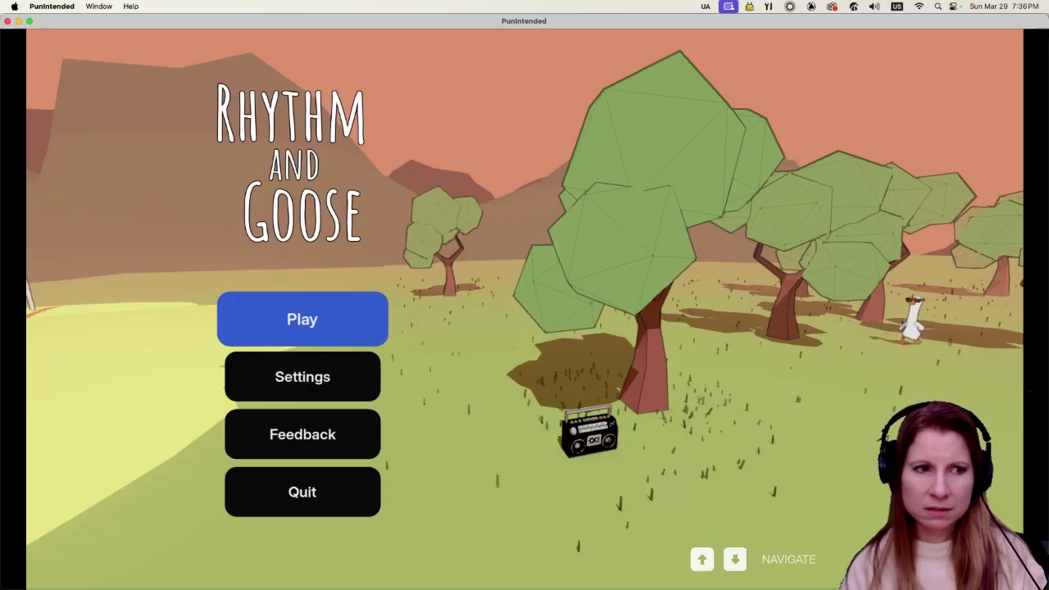
- Lower the game volume to 80% in Settings
{"action": "key", "text": "Down"}
{"action": "key", "text": "Return"}
{"action": "key", "text": "Left"}
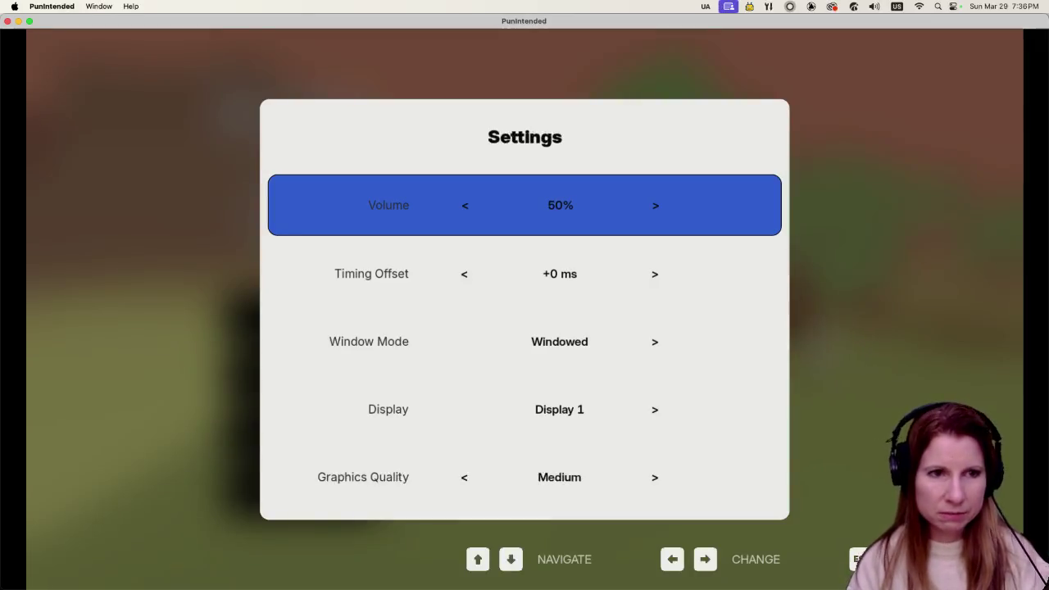
{"action": "key", "text": "Escape"}
- Start the game and read through Charlie's store explanation and free vinyl offer
{"action": "key", "text": "Up"}
{"action": "key", "text": "Return"}
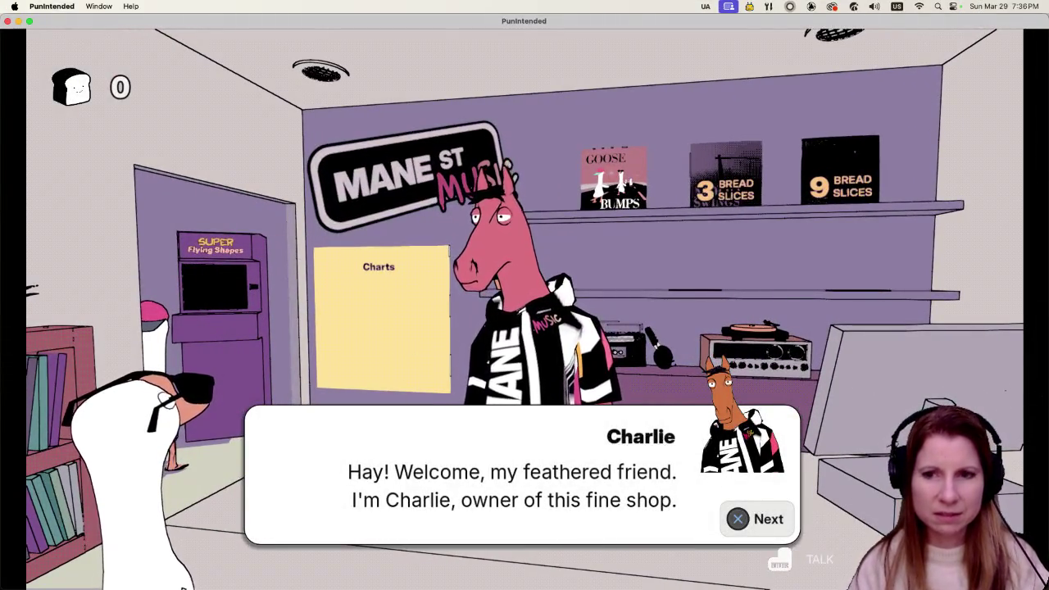
{"action": "key", "text": "Return"}
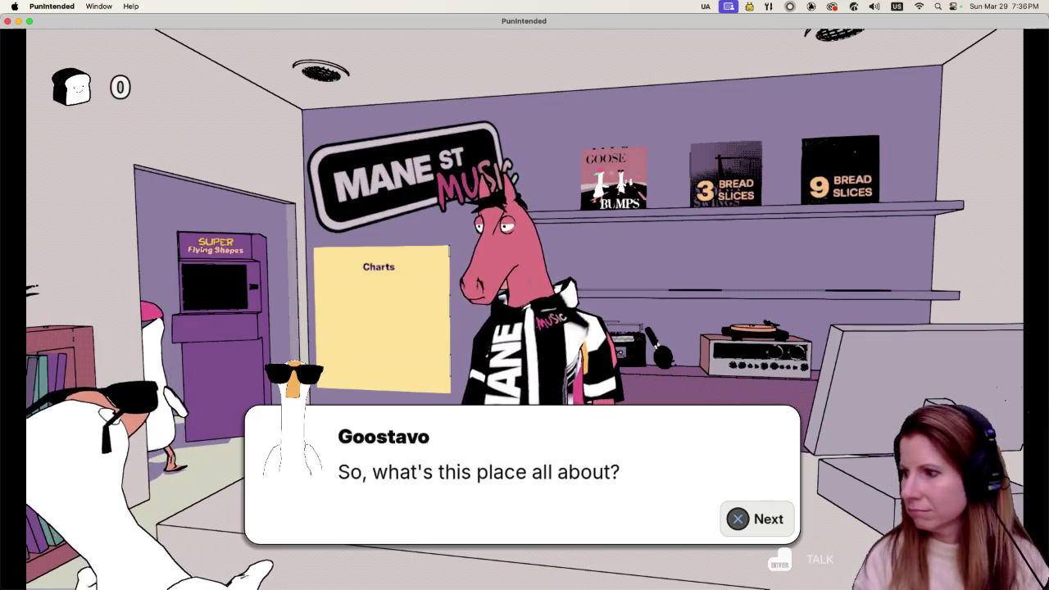
{"action": "key", "text": "Return"}
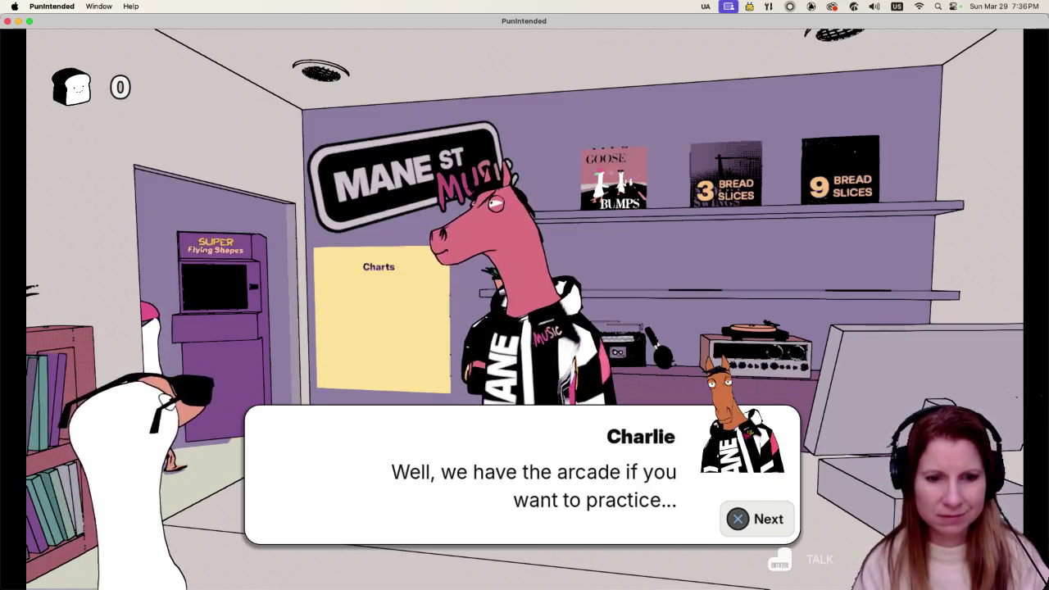
{"action": "key", "text": "Return"}
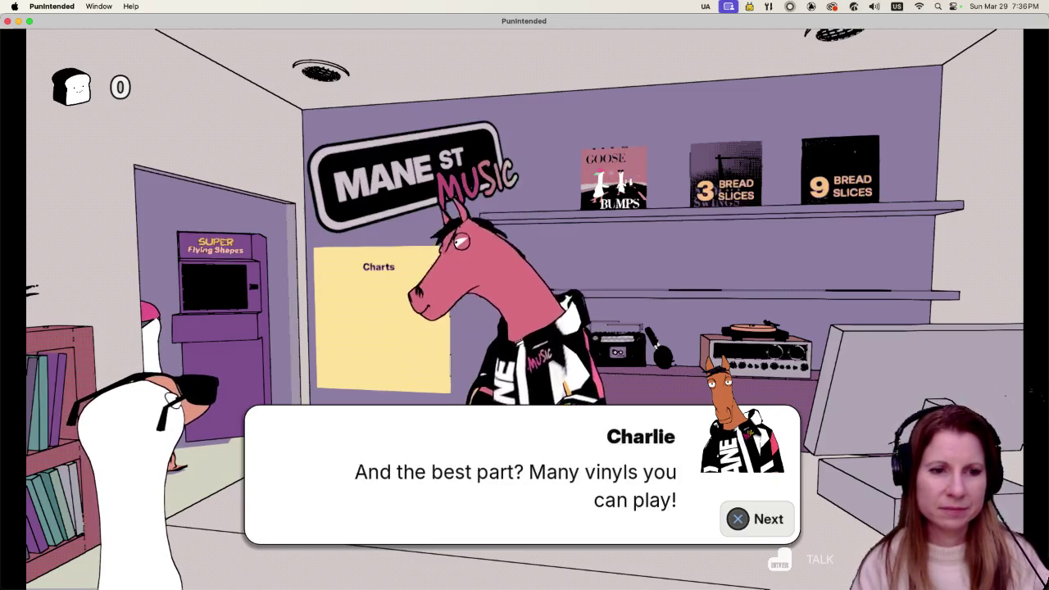
{"action": "key", "text": "space"}
{"action": "key", "text": "space"}
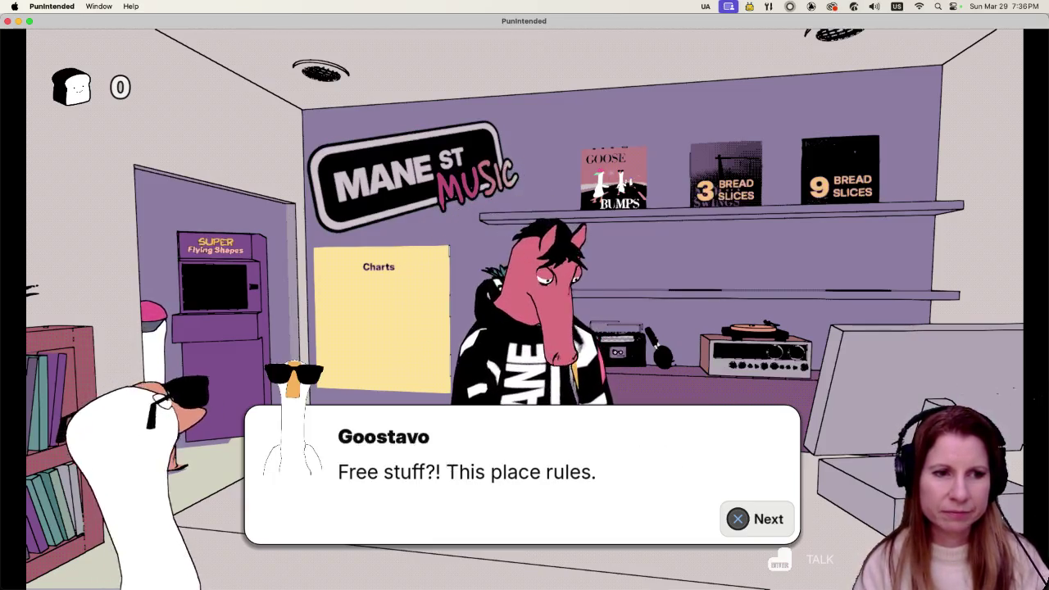
{"action": "key", "text": "space"}
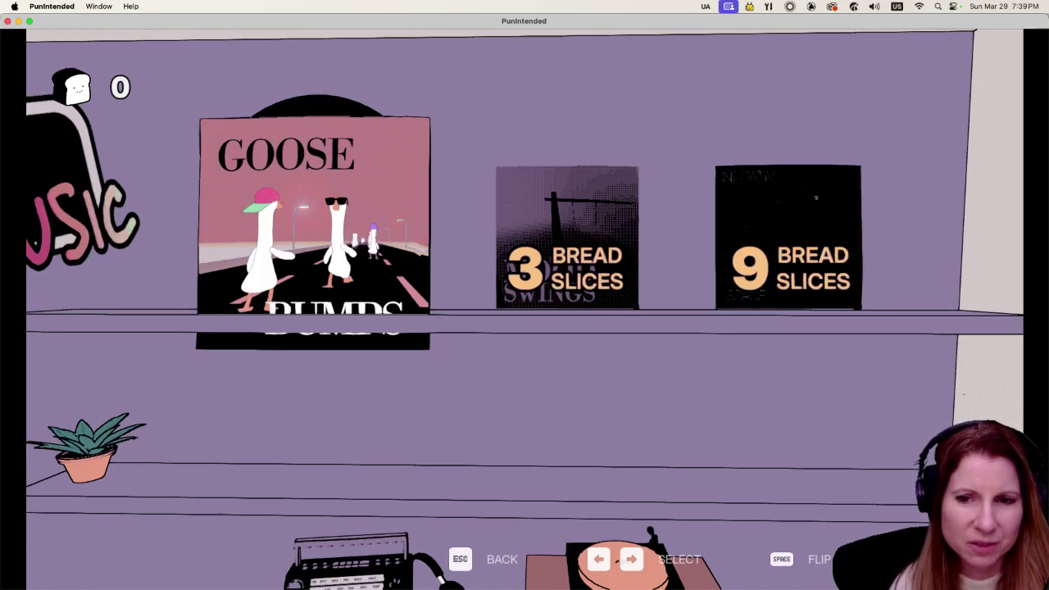
- Leave the vinyl shelf, view the GOOSEBUMPS leaderboard on the Charts board, then return to the store floor
{"action": "key", "text": "Escape"}
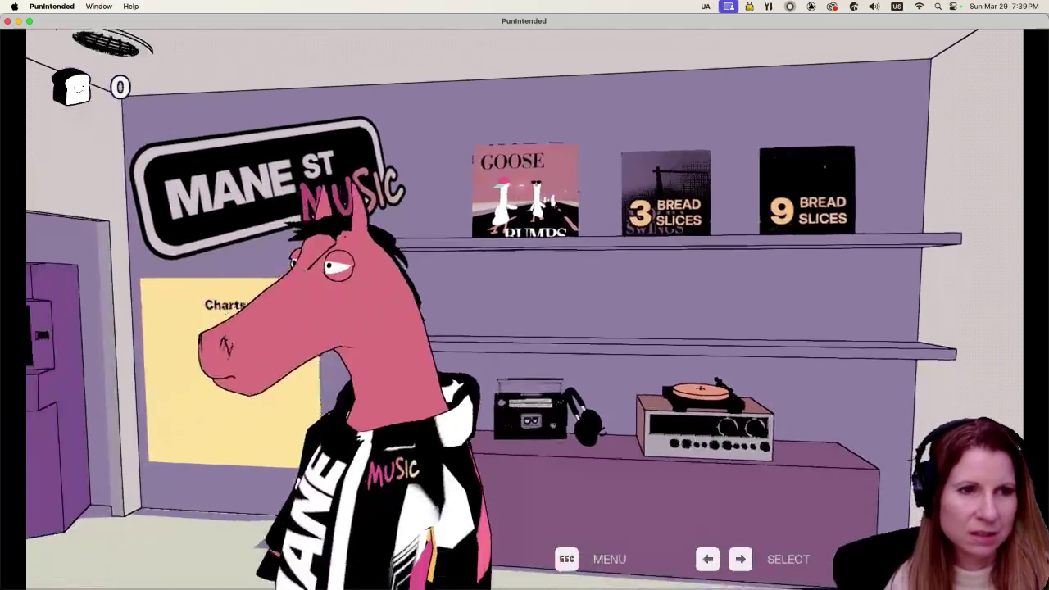
{"action": "key", "text": "Left"}
{"action": "key", "text": "Return"}
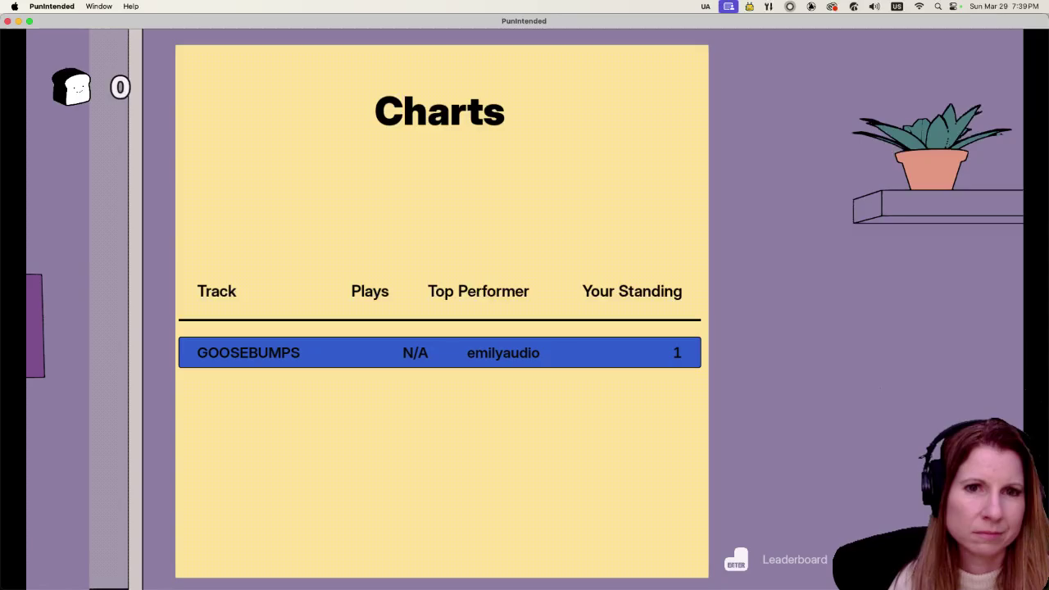
{"action": "key", "text": "Return"}
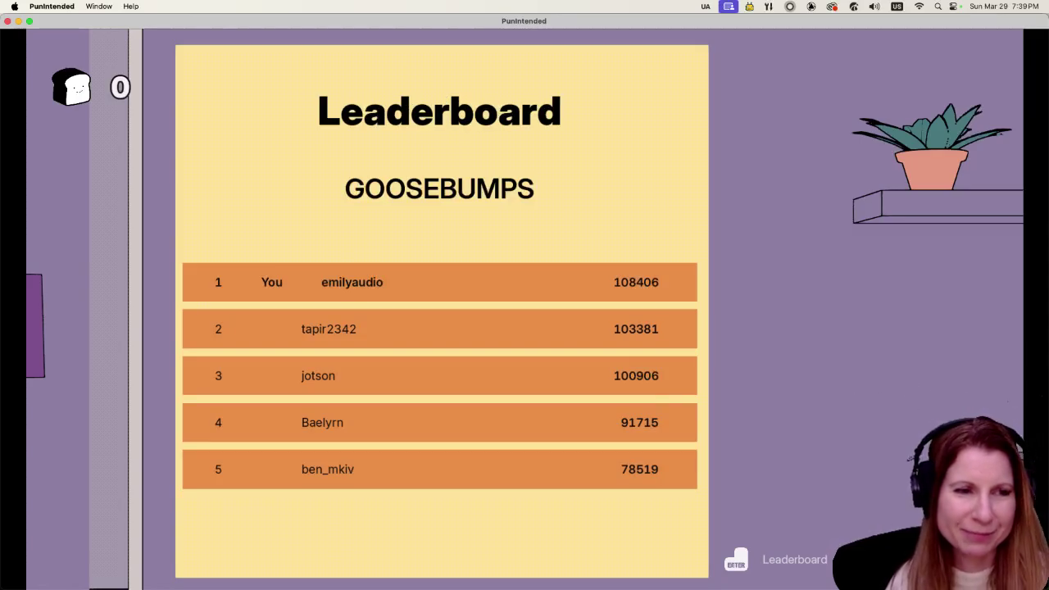
{"action": "key", "text": "Escape"}
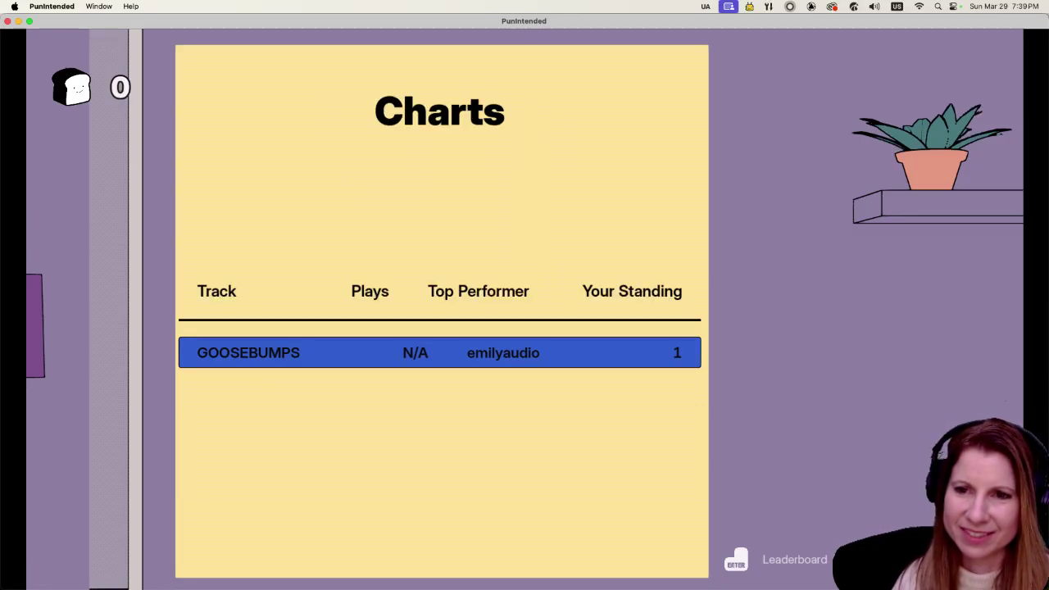
{"action": "key", "text": "Escape"}
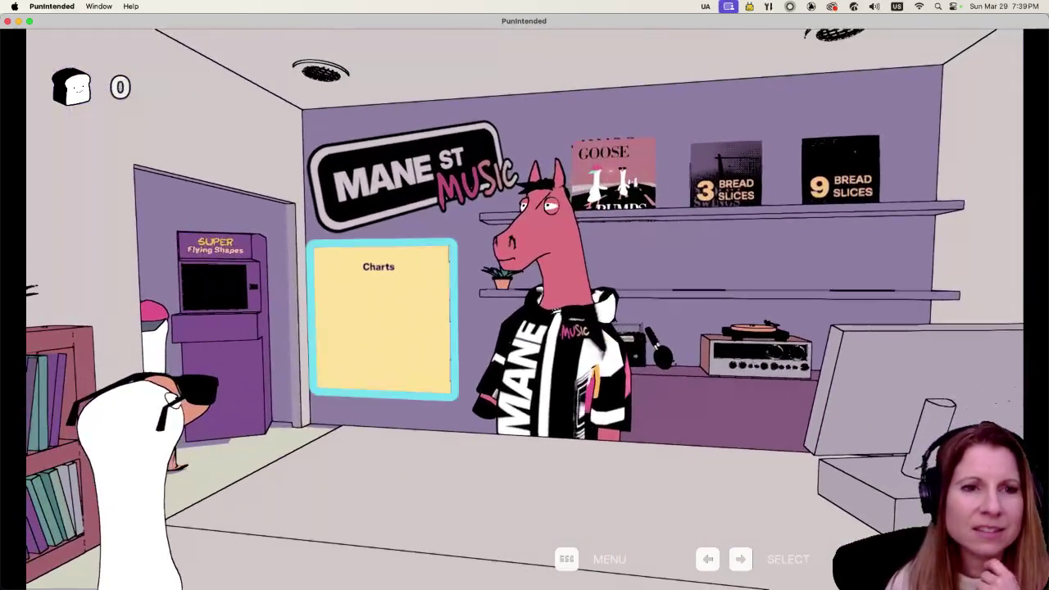
{"action": "key", "text": "Right"}
{"action": "key", "text": "Right"}
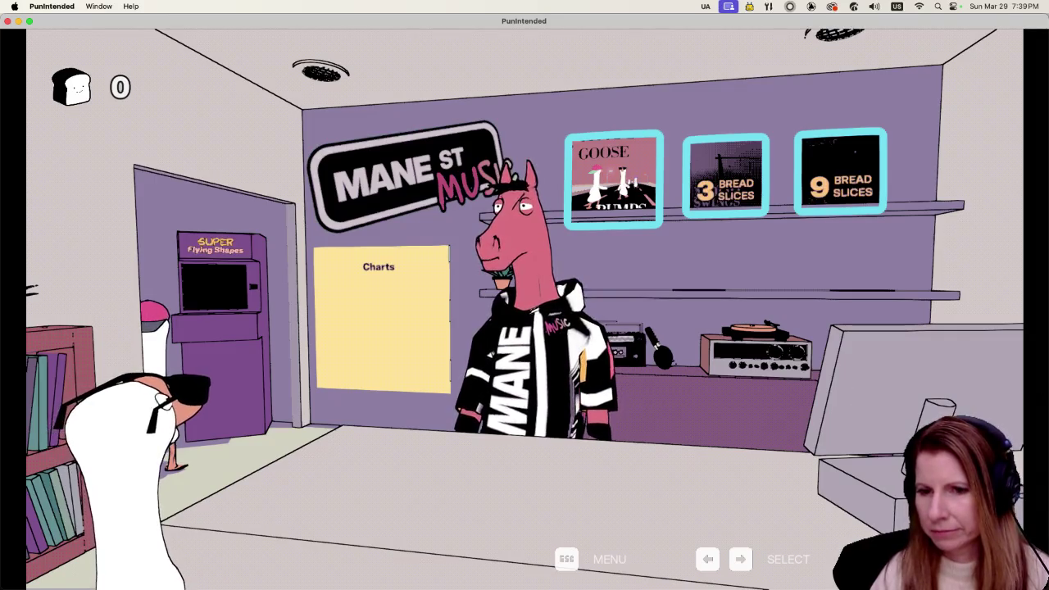
- Switch away from the game to the Playtest Juicey Ideas note in Obsidian
{"action": "key", "text": "super+Tab"}
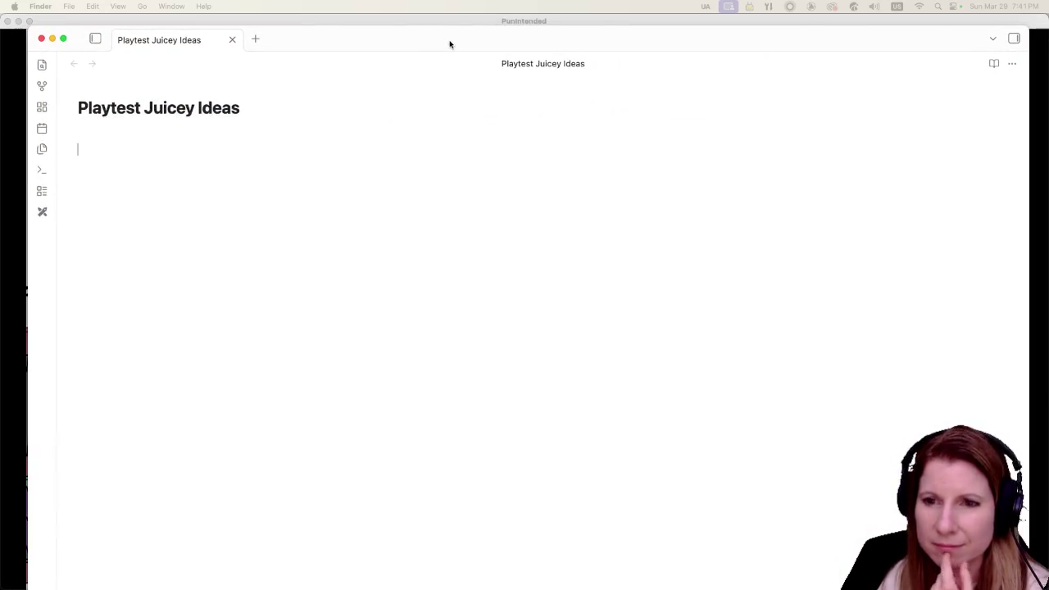
- Activate the Obsidian note window, then bring the Rhythm and Goose game window back into focus
{"action": "left_click", "coordinate": [494, 54]}
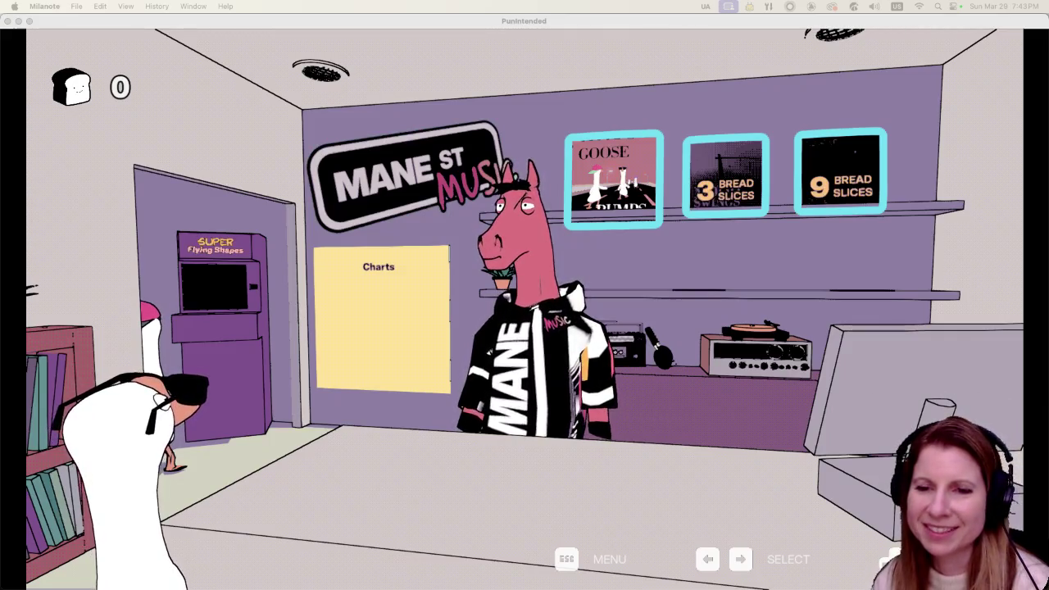
{"action": "left_click", "coordinate": [604, 29]}
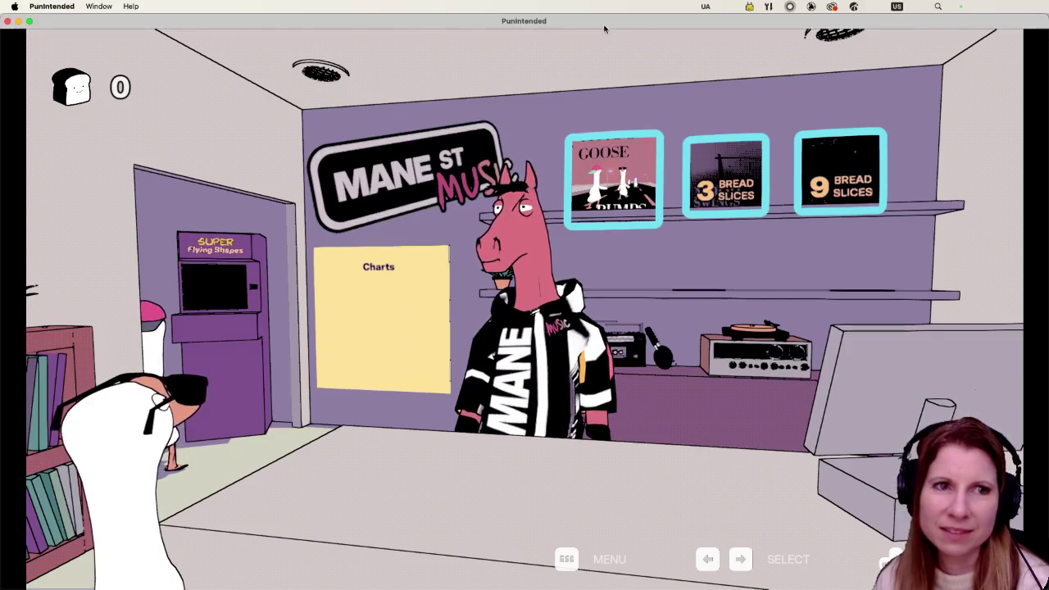
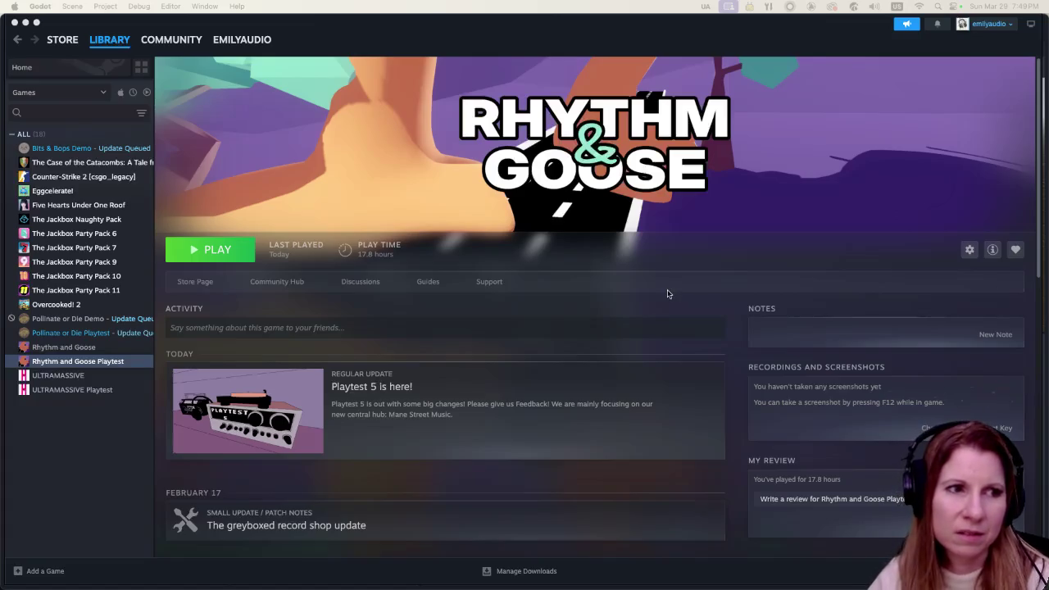
- Press PLAY on the Rhythm and Goose Playtest library page to launch the game
{"action": "left_click", "coordinate": [199, 251]}
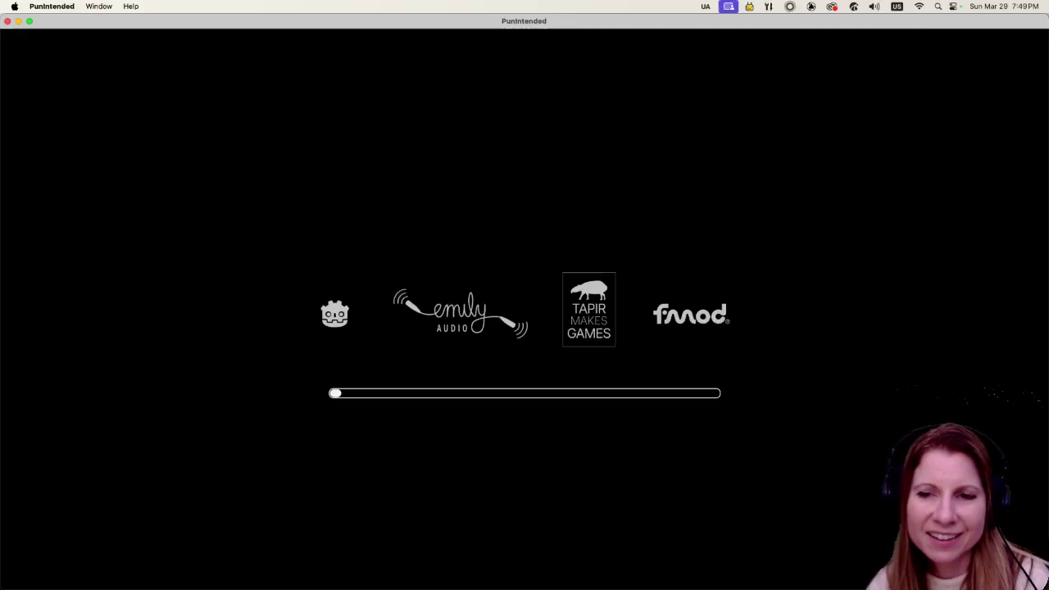
- Start the game, pick Goose Bumps from the record shelf, play its running level, then pause it
{"action": "key", "text": "Return"}
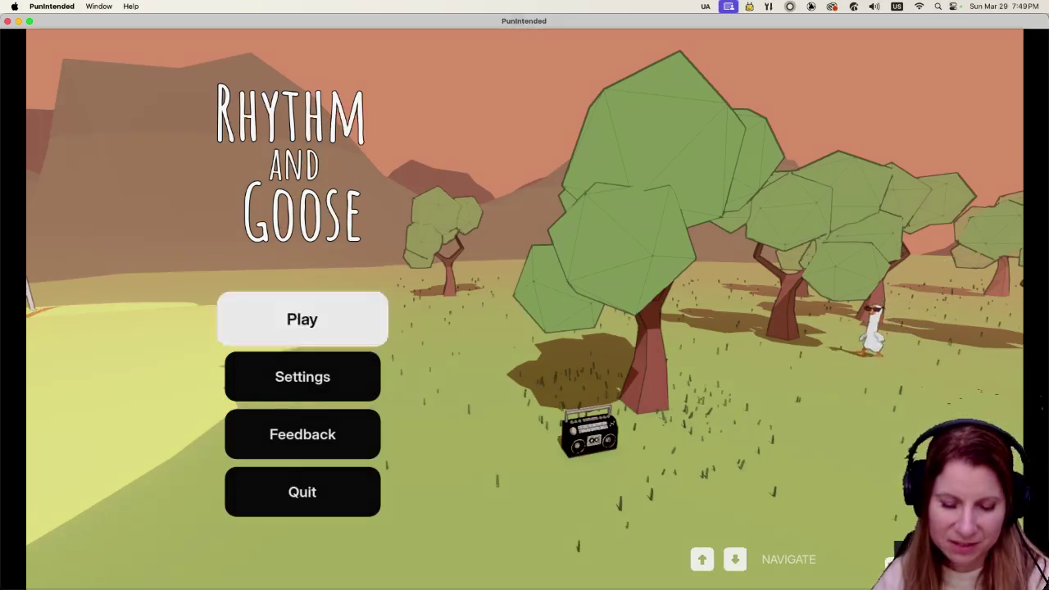
{"action": "key", "text": "Return"}
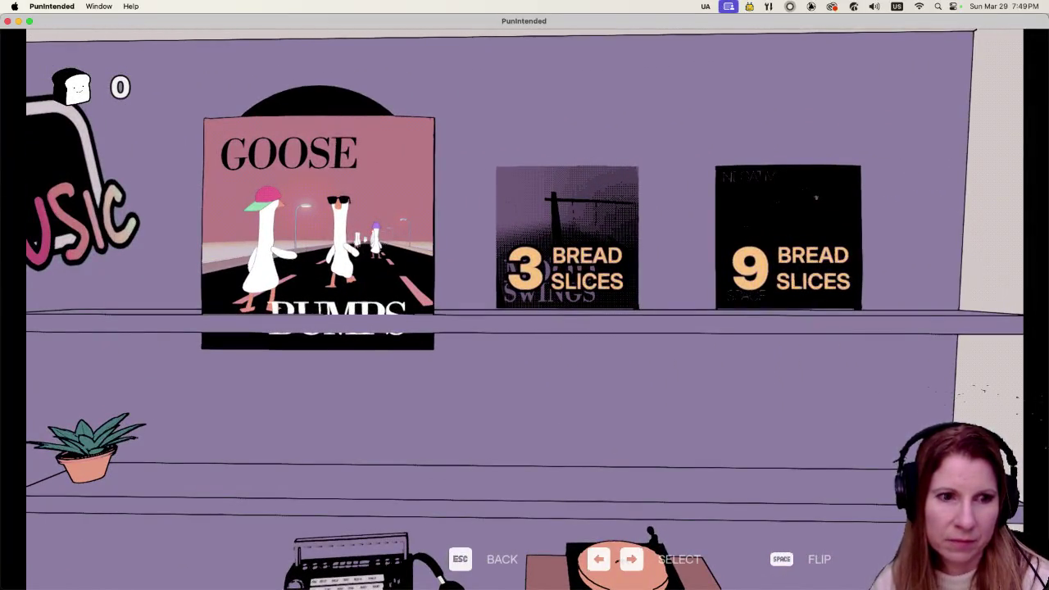
{"action": "key", "text": "Return"}
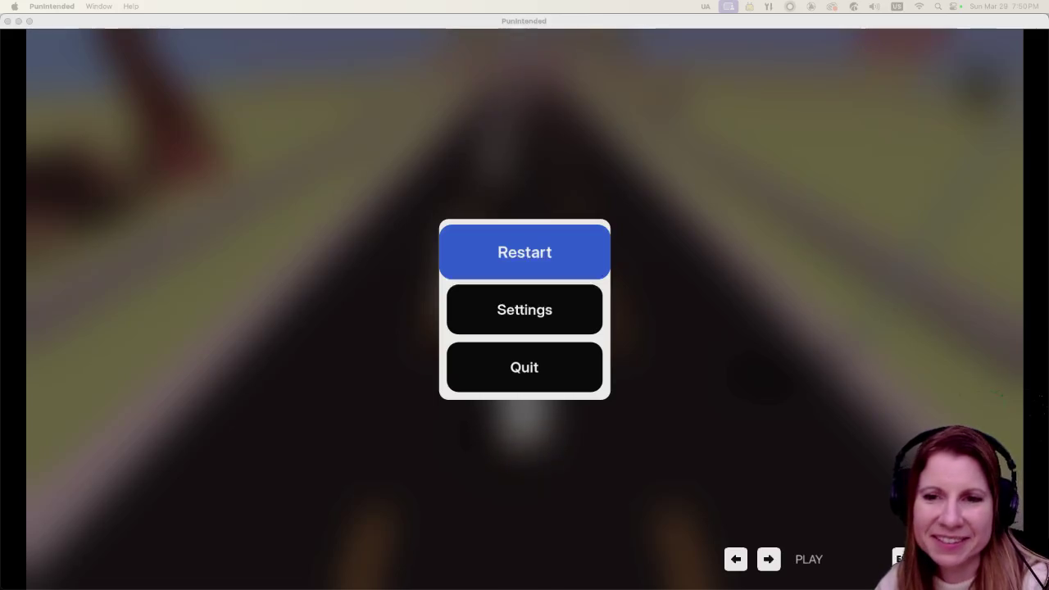
{"action": "left_click", "coordinate": [440, 107]}
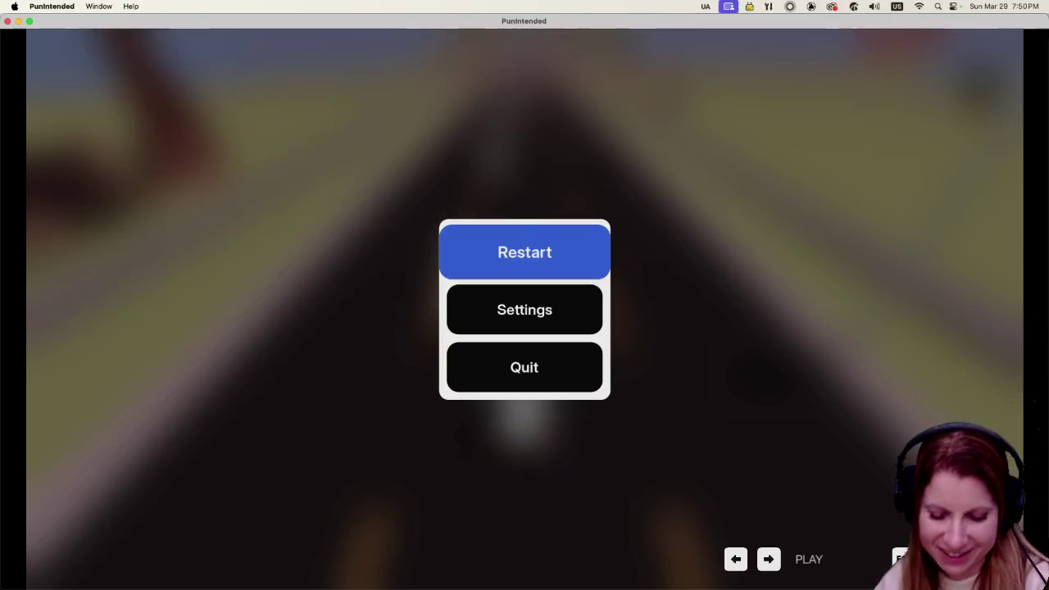
{"action": "key", "text": "Down"}
{"action": "key", "text": "Down"}
- Quit the playtest to the Steam library and switch over to the Playtest 5 Notes board
{"action": "key", "text": "Return"}
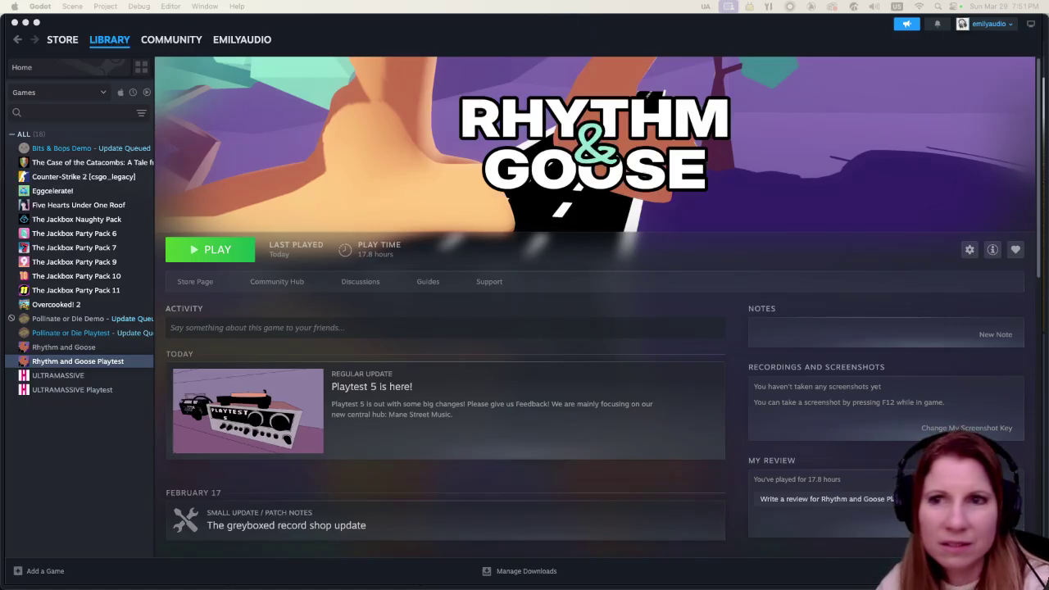
{"action": "key", "text": "super+Tab"}
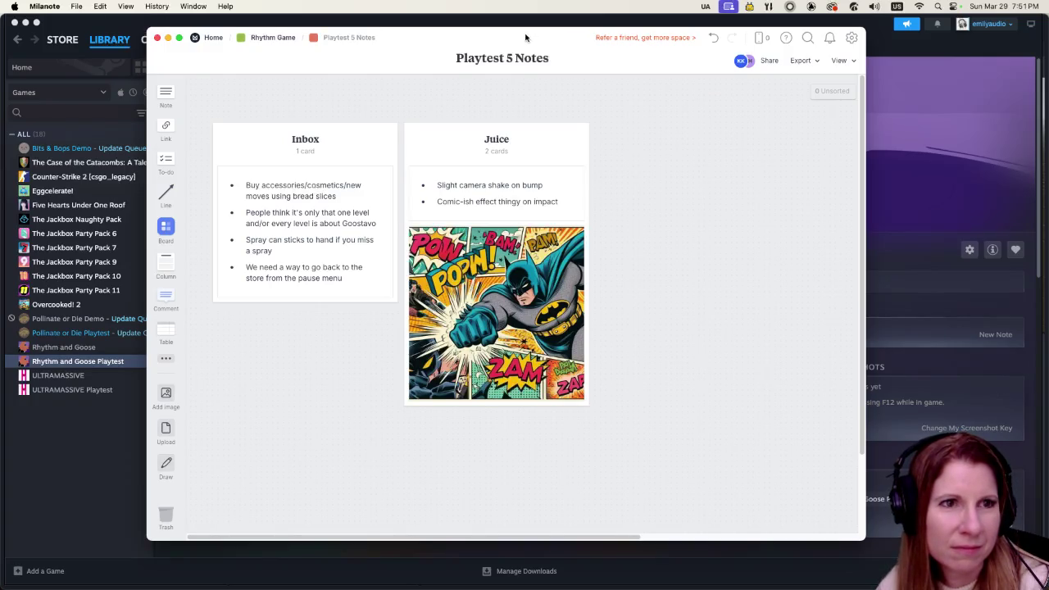
{"action": "mouse_move", "coordinate": [305, 231]}
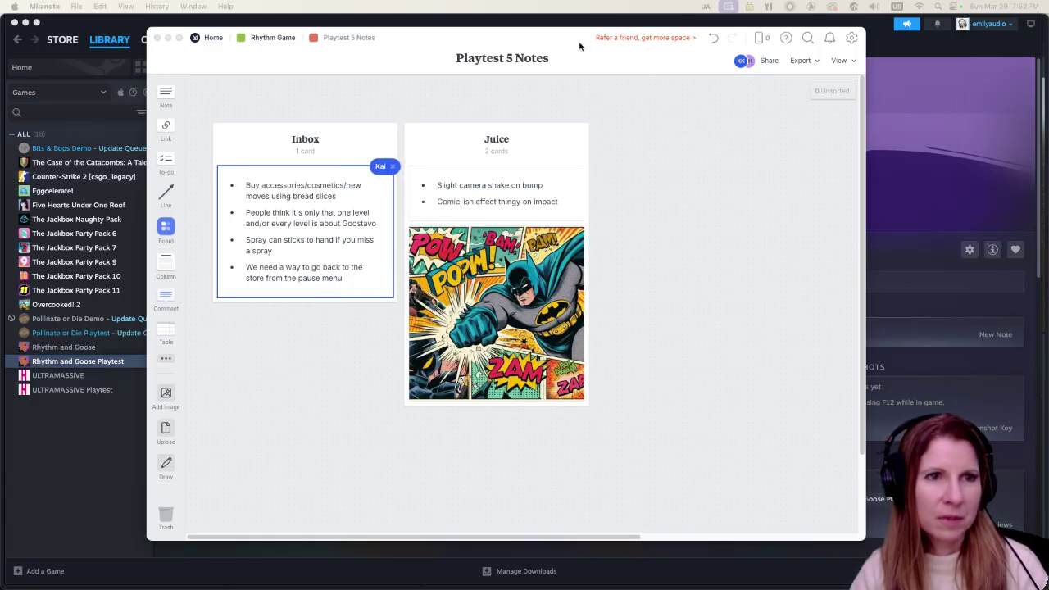
- Append a 'Combo tracker' bullet to the end of the Juice note's list
{"action": "key", "text": "super+m"}
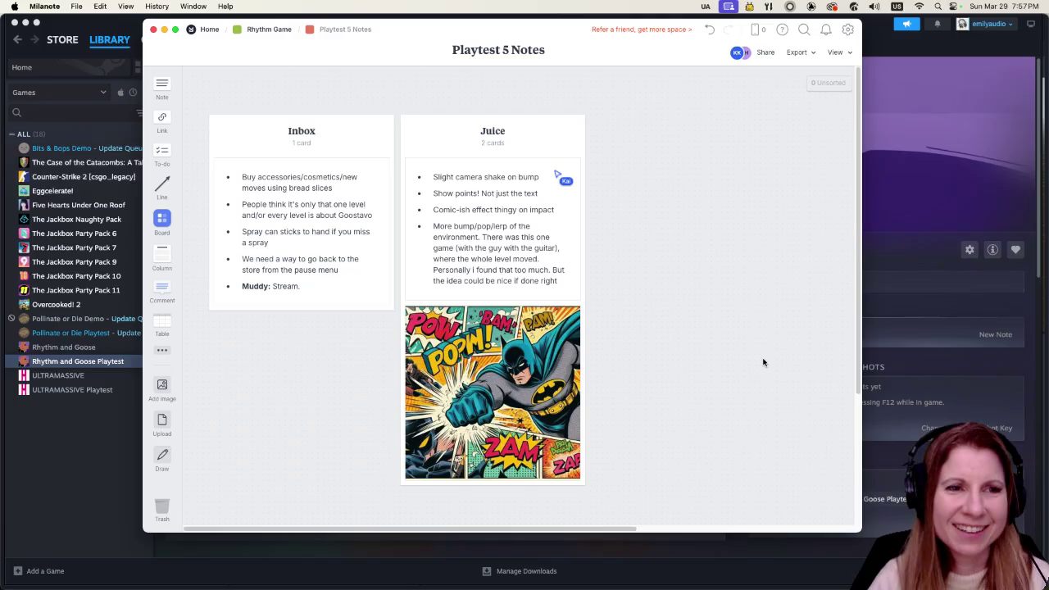
{"action": "double_click", "coordinate": [558, 295]}
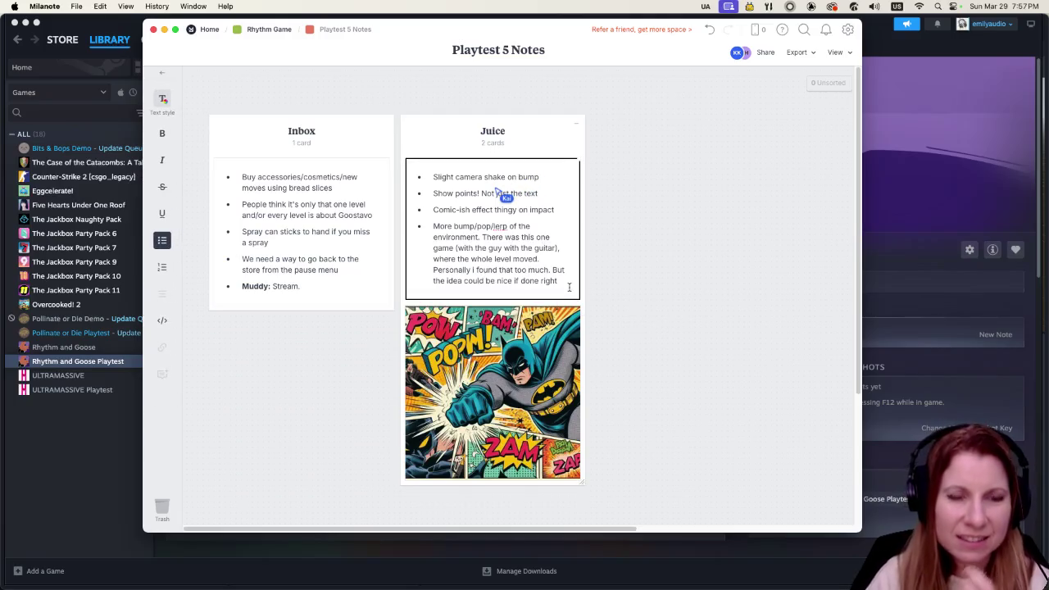
{"action": "key", "text": "Return"}
{"action": "type", "text": "Combo"}
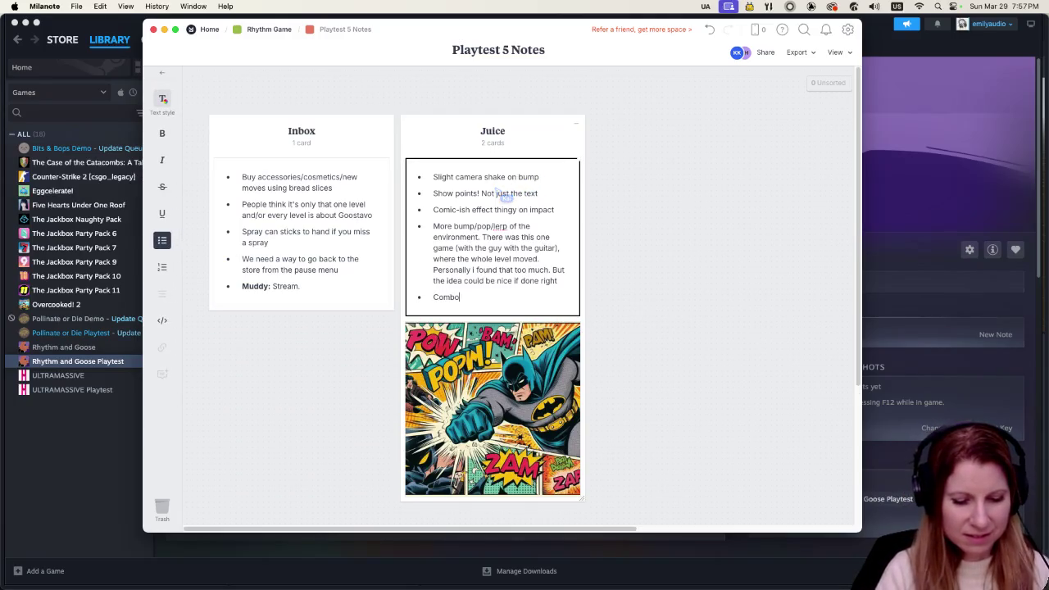
{"action": "type", "text": " trsac"}
{"action": "key", "text": "BackSpace"}
{"action": "key", "text": "BackSpace"}
{"action": "key", "text": "BackSpace"}
{"action": "type", "text": "acker"}
{"action": "left_click", "coordinate": [760, 363]}
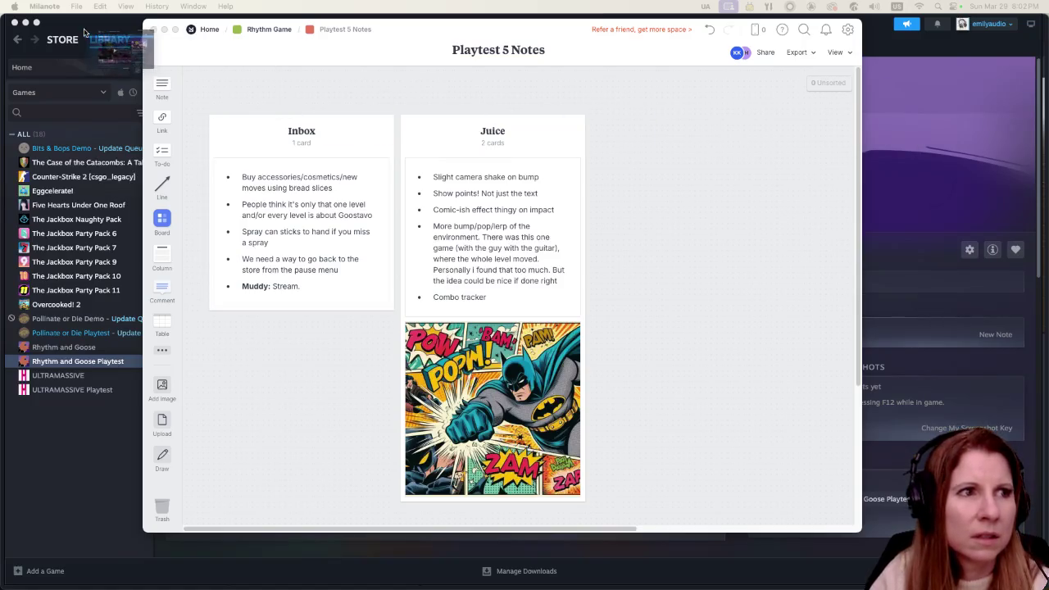
- Switch to Firefox showing the Rift of the NecroDancer Steam store page
{"action": "key", "text": "super+Tab"}
{"action": "mouse_move", "coordinate": [413, 342]}
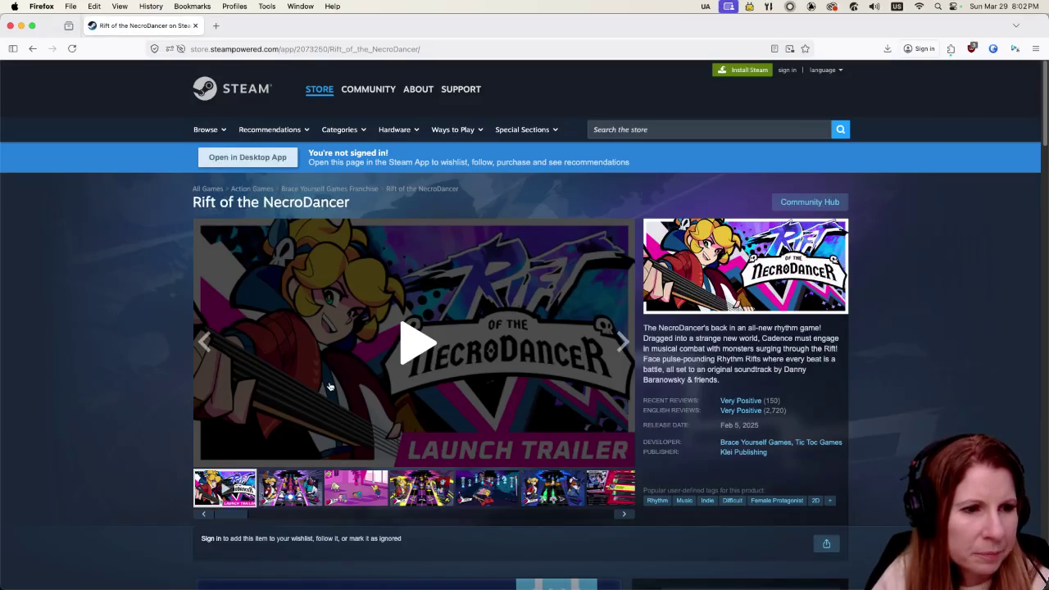
- Step forward through the Rift of the NecroDancer screenshots up to the PERFECT gameplay shot
{"action": "left_click", "coordinate": [285, 487]}
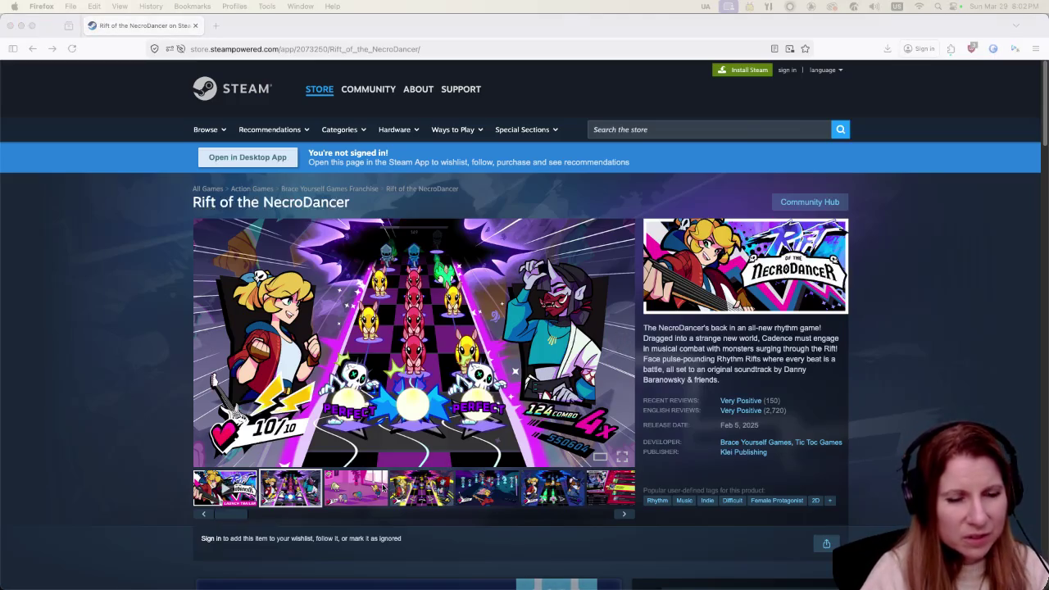
{"action": "scroll", "coordinate": [423, 464], "scroll_direction": "down", "scroll_amount": 4}
{"action": "scroll", "coordinate": [423, 464], "scroll_direction": "up", "scroll_amount": 2}
{"action": "scroll", "coordinate": [422, 464], "scroll_direction": "up", "scroll_amount": 1}
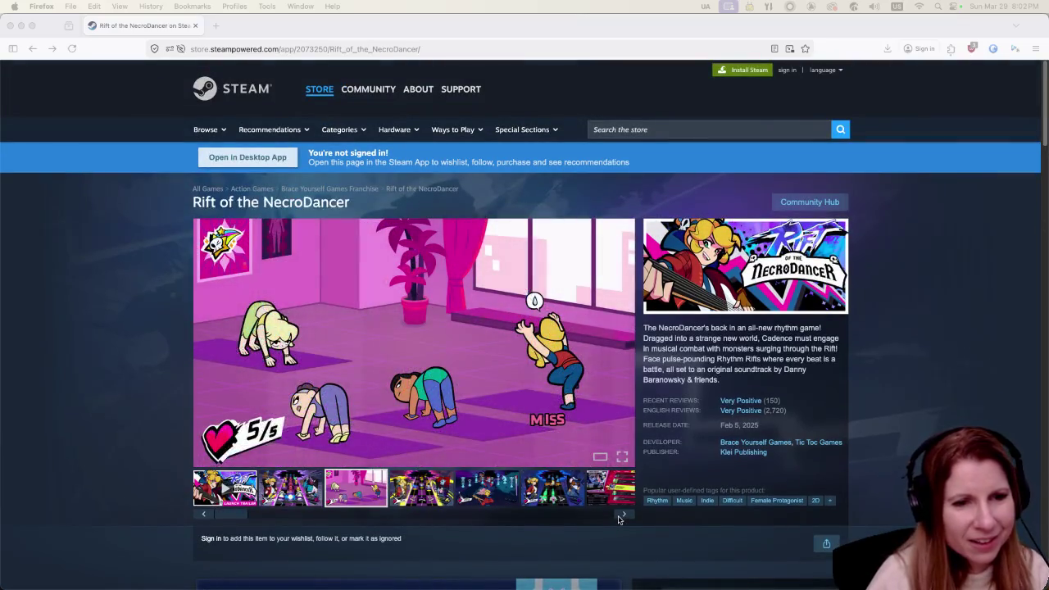
{"action": "left_click", "coordinate": [624, 516]}
{"action": "left_click", "coordinate": [624, 516]}
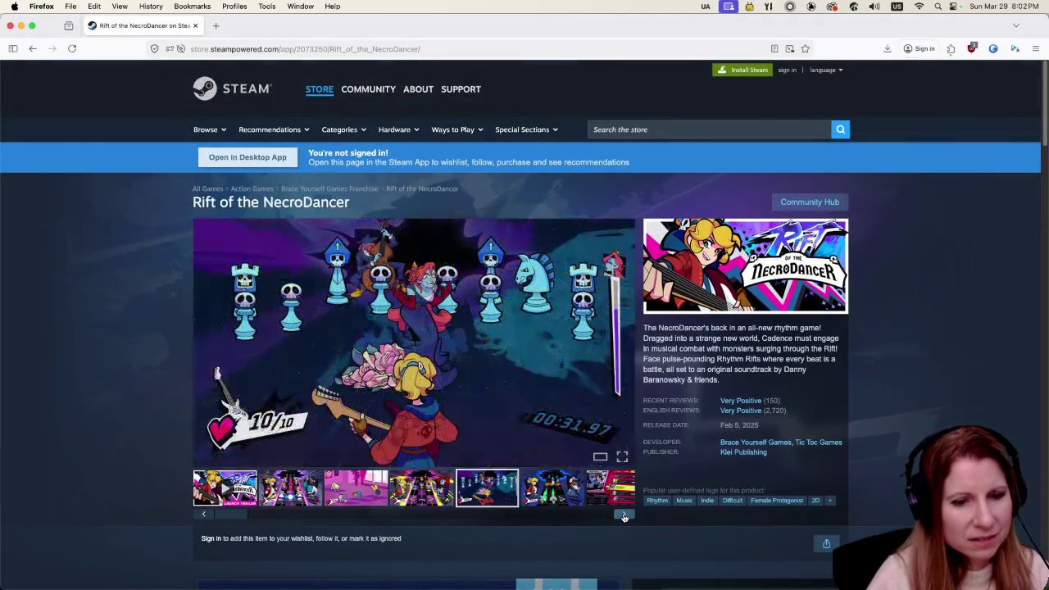
{"action": "left_click", "coordinate": [624, 516]}
{"action": "left_click", "coordinate": [624, 516]}
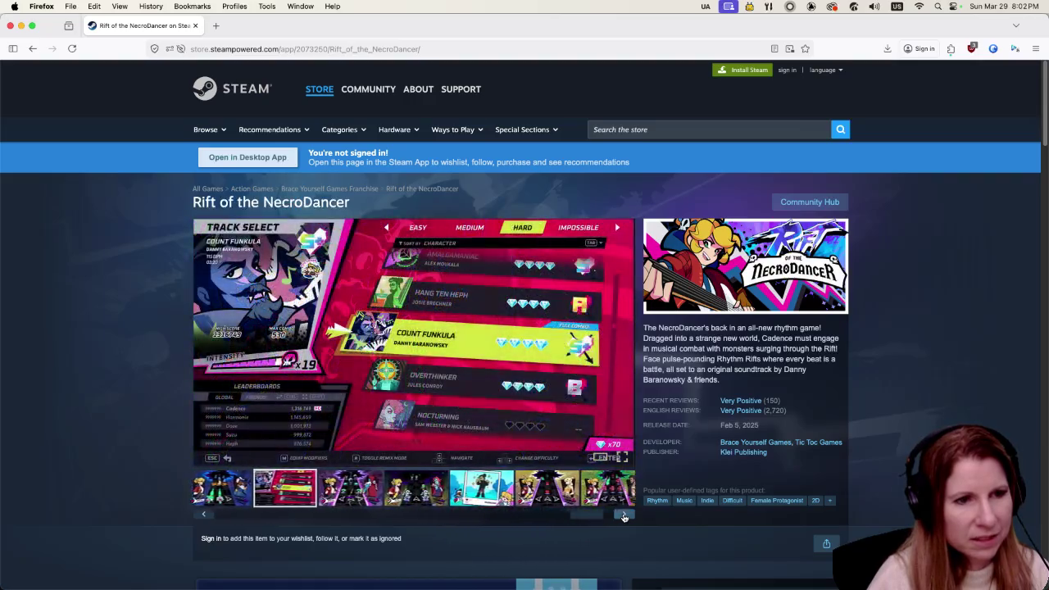
{"action": "left_click", "coordinate": [624, 517]}
- Go back to the launch trailer, move Firefox aside, and bring up the Playtest 5 Notes board
{"action": "left_click", "coordinate": [203, 514]}
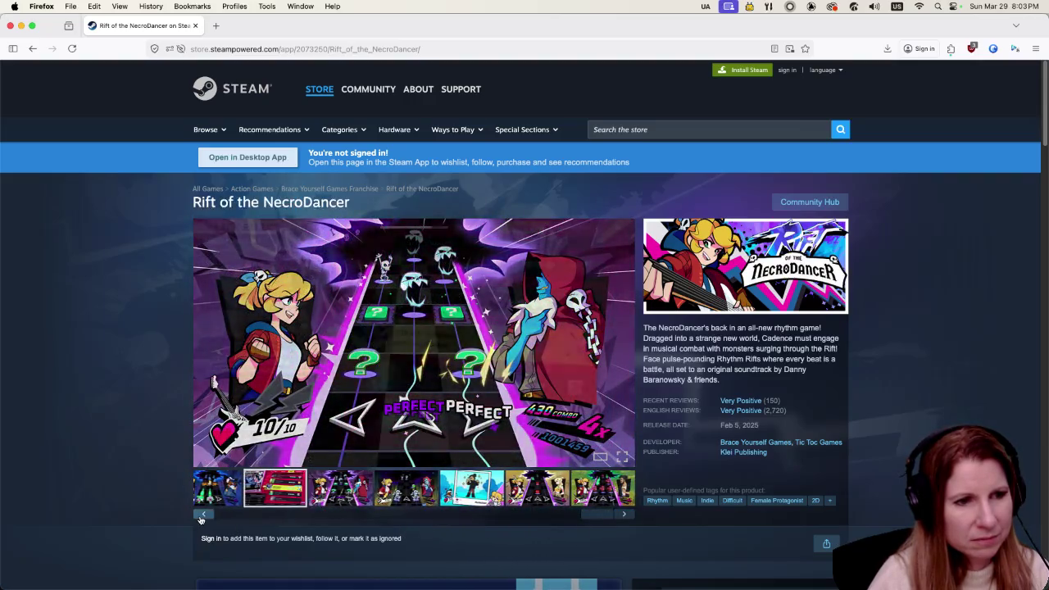
{"action": "left_click", "coordinate": [204, 514]}
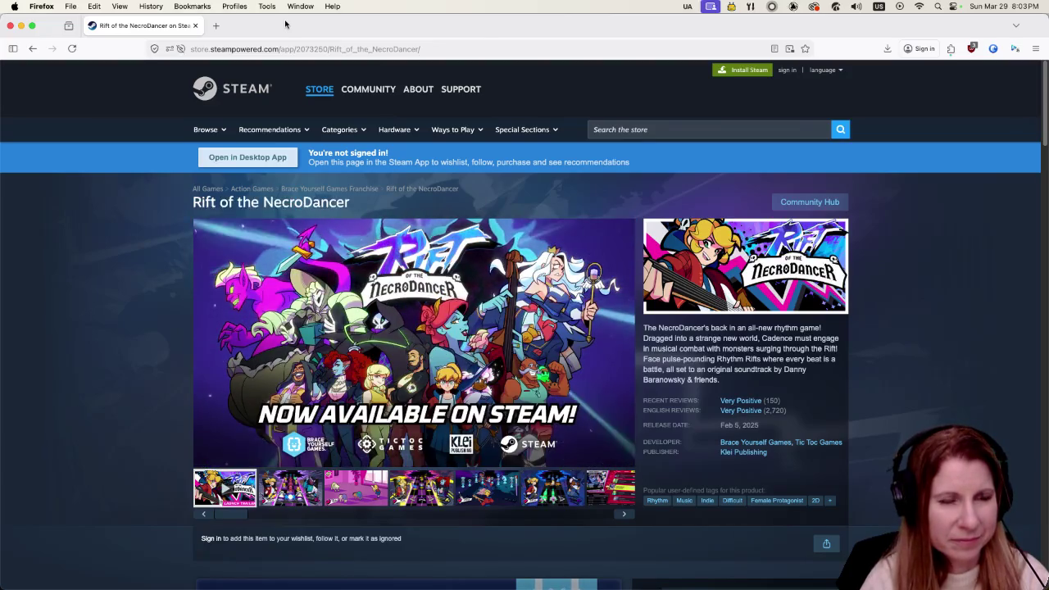
{"action": "left_click_drag", "start_coordinate": [286, 24], "coordinate": [342, 19]}
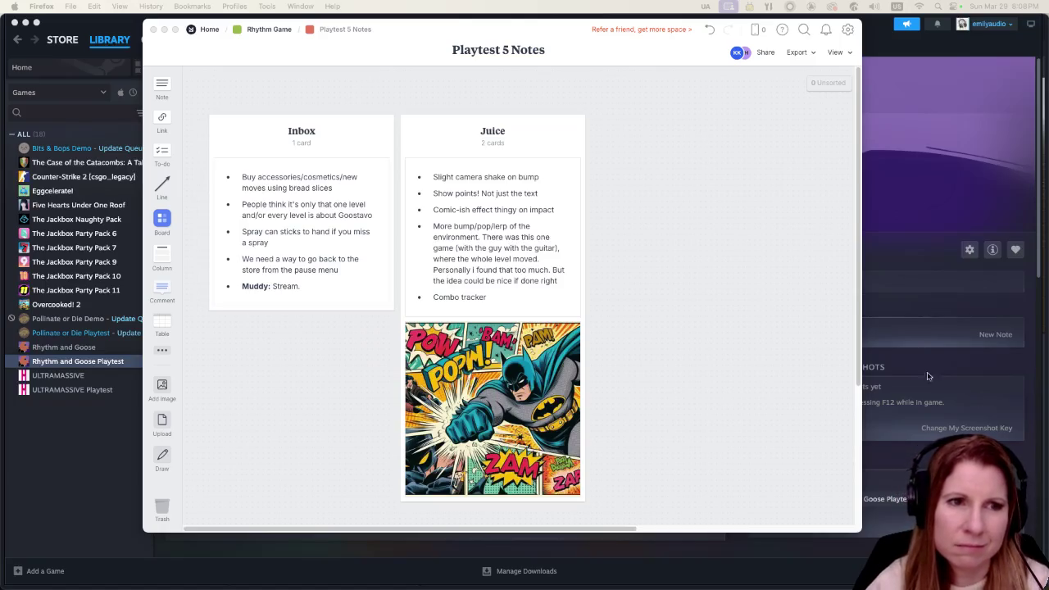
{"action": "left_click", "coordinate": [657, 403]}
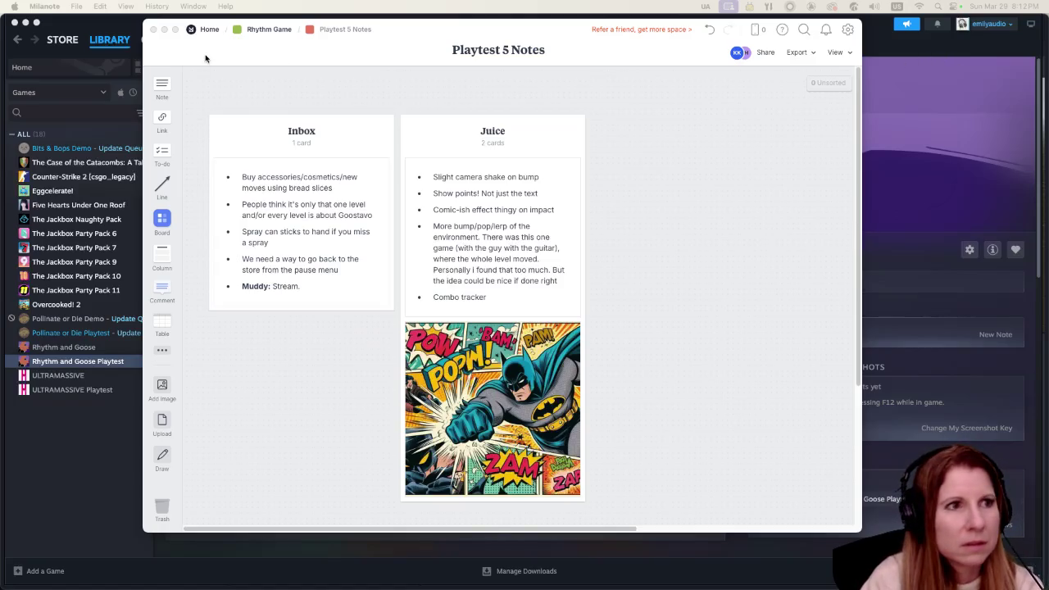
- Bring the Steam Rhythm and Goose Playtest library page to the front
{"action": "left_click", "coordinate": [123, 25]}
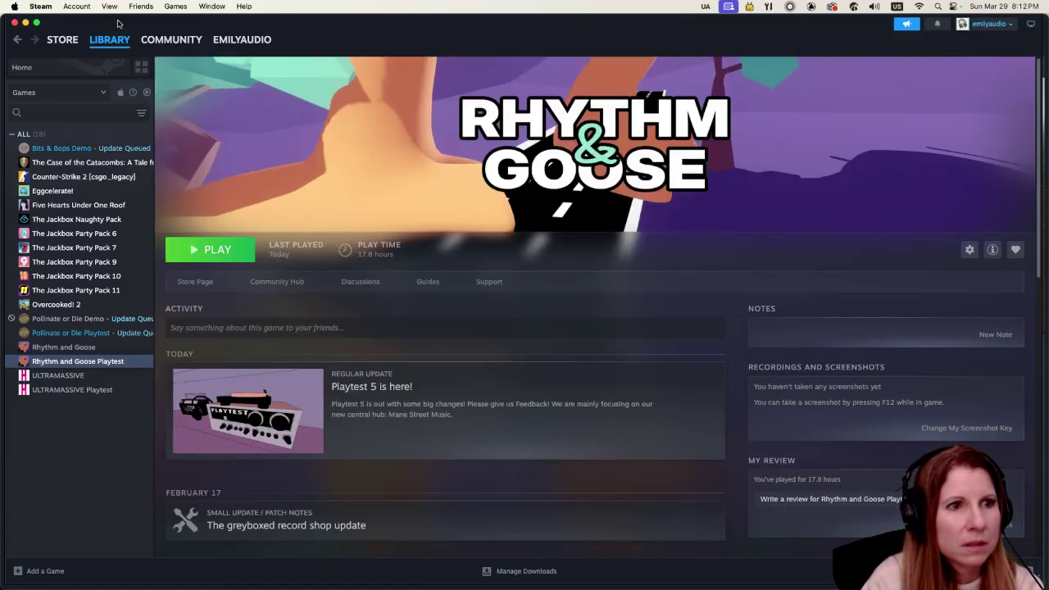
- Launch the Rhythm and Goose Playtest again and move the title menu focus to Settings
{"action": "left_click", "coordinate": [217, 250]}
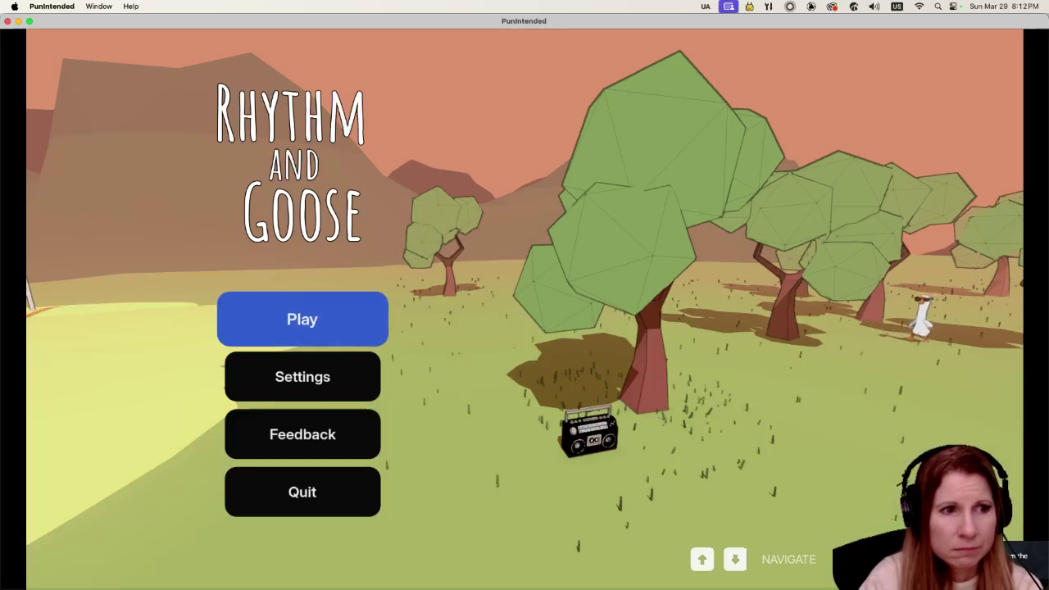
{"action": "key", "text": "Down"}
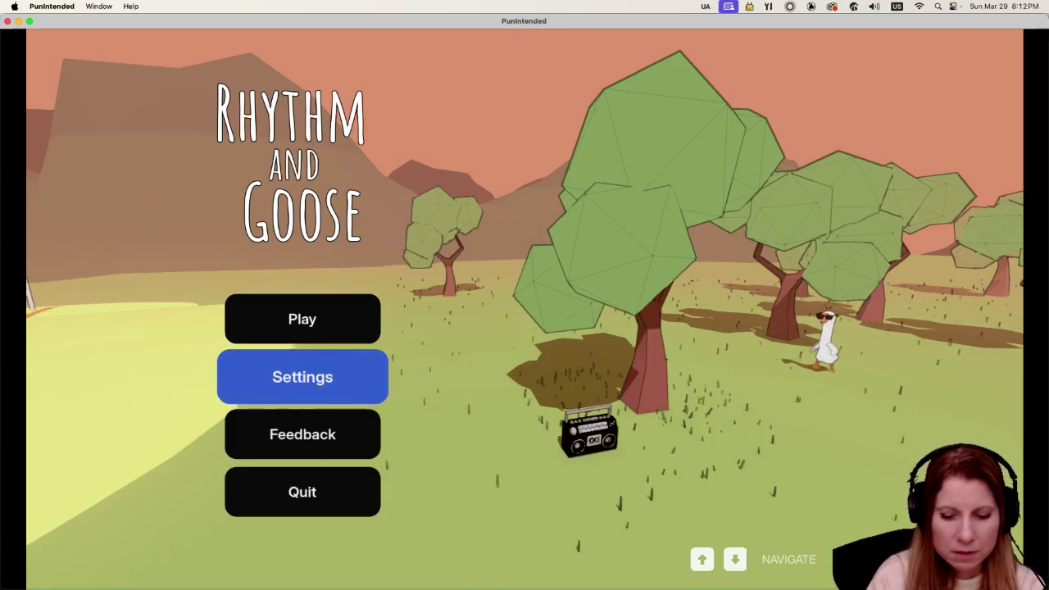
- Set the game volume to 0% in Settings, then start play in the record shop
{"action": "key", "text": "Return"}
{"action": "key", "text": "Left"}
{"action": "key", "text": "Left"}
{"action": "key", "text": "Left"}
{"action": "key", "text": "Escape"}
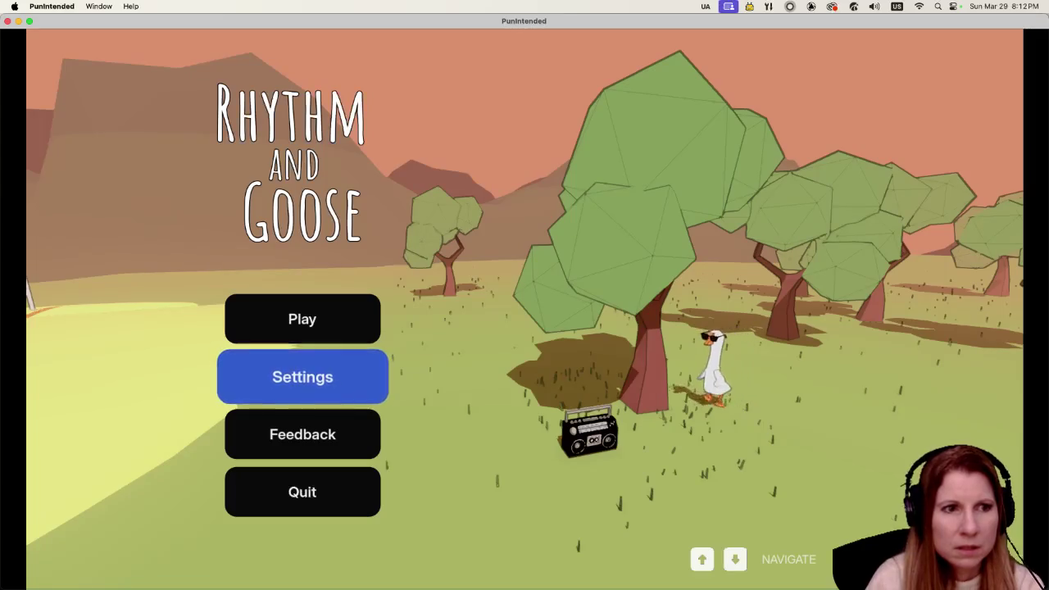
{"action": "key", "text": "Up"}
{"action": "key", "text": "Return"}
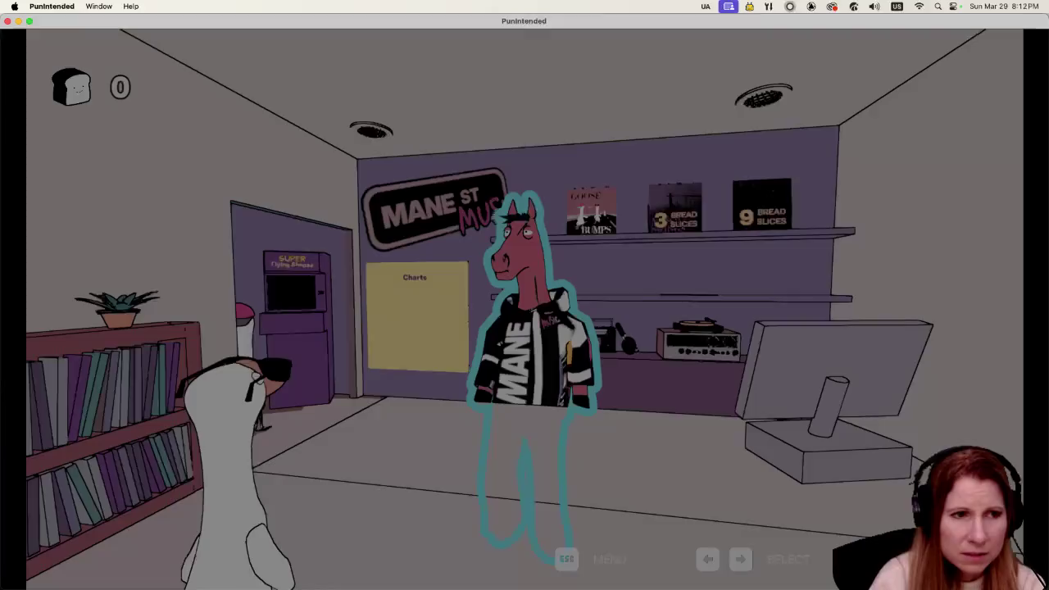
- Review the GOOSEBUMPS leaderboard on the Charts board, then open the Super Flying Shapes cabinet
{"action": "key", "text": "Left"}
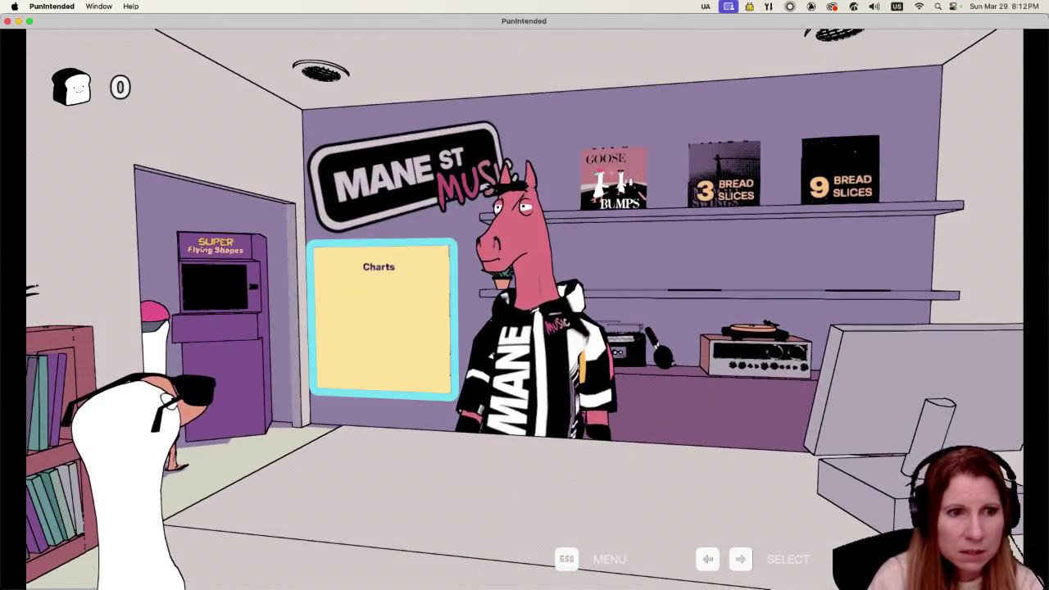
{"action": "key", "text": "Return"}
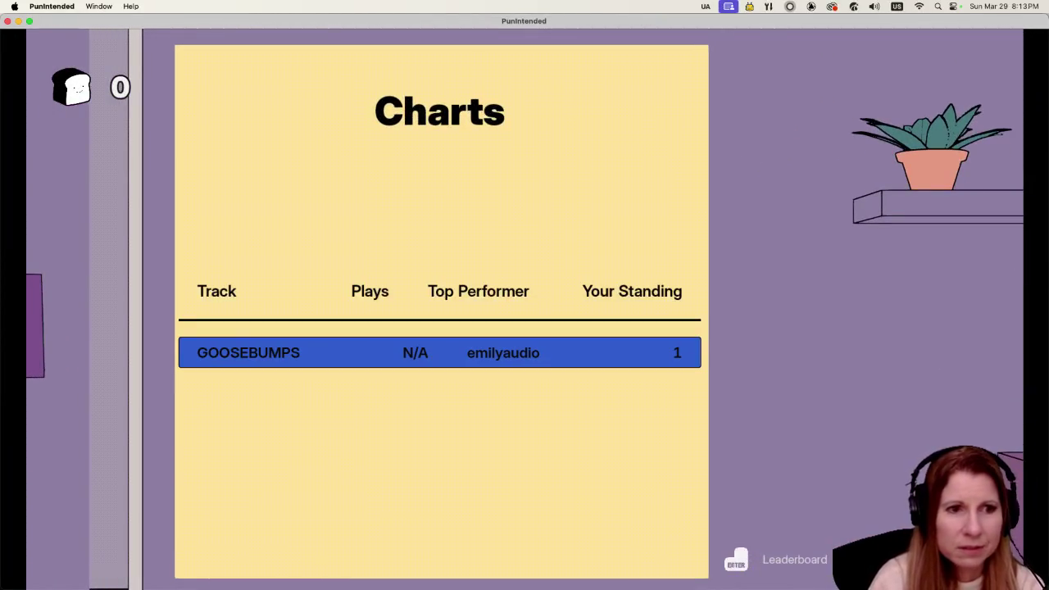
{"action": "key", "text": "Return"}
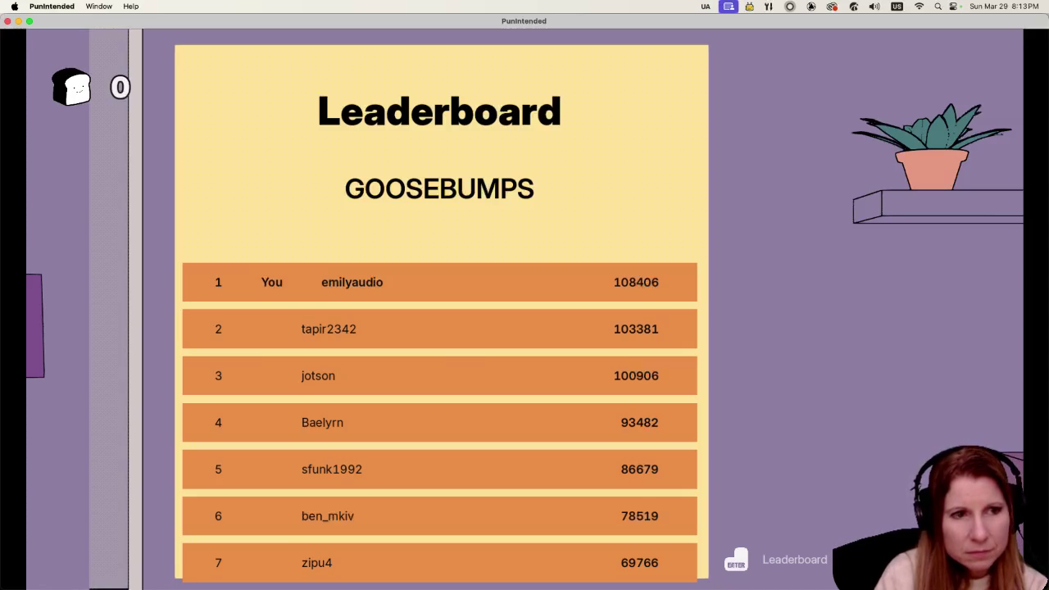
{"action": "key", "text": "Escape"}
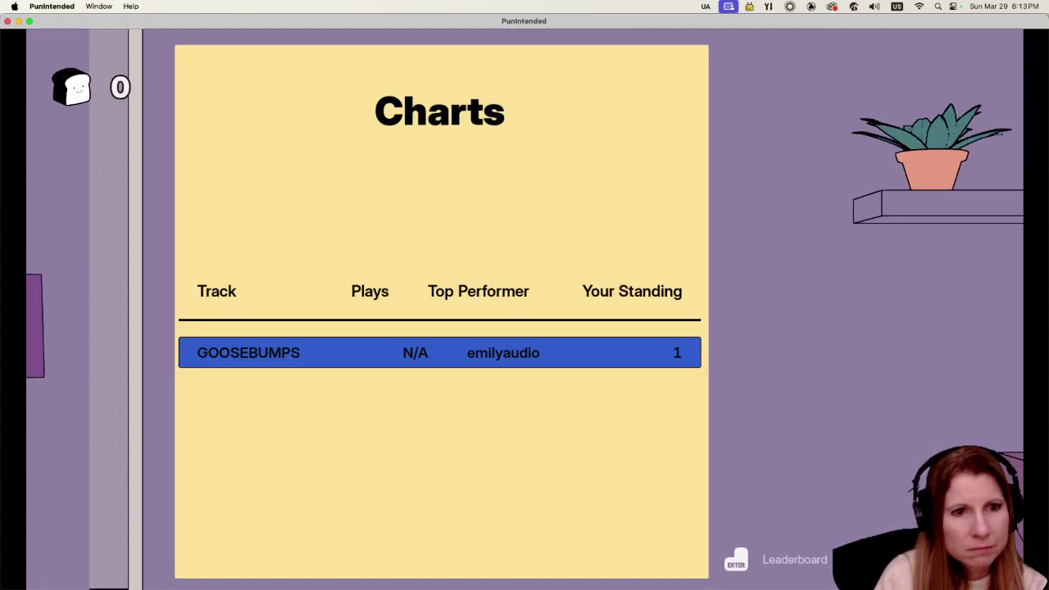
{"action": "key", "text": "Escape"}
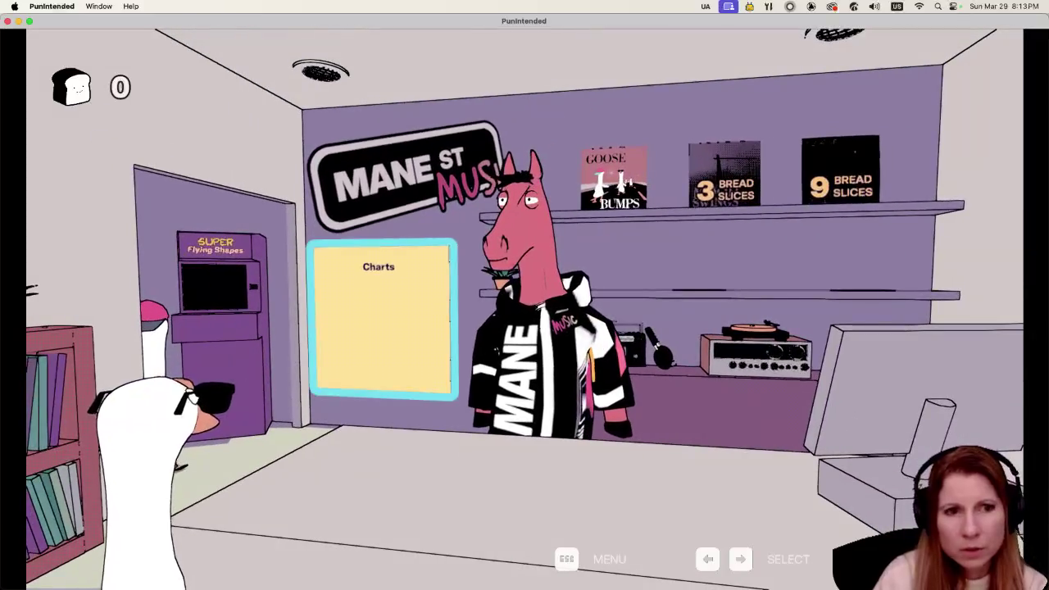
{"action": "key", "text": "Left"}
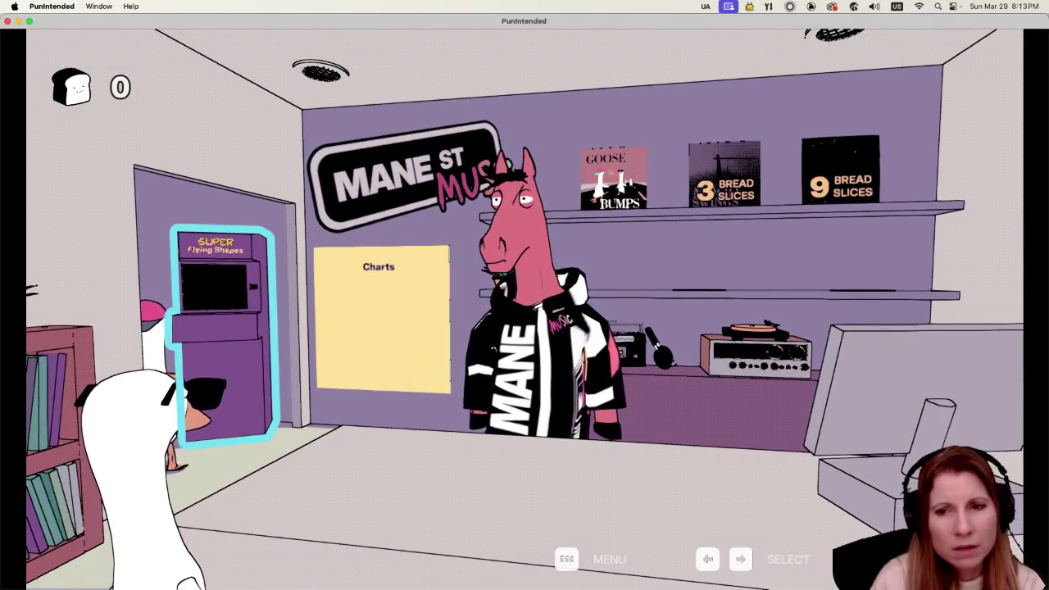
{"action": "key", "text": "Return"}
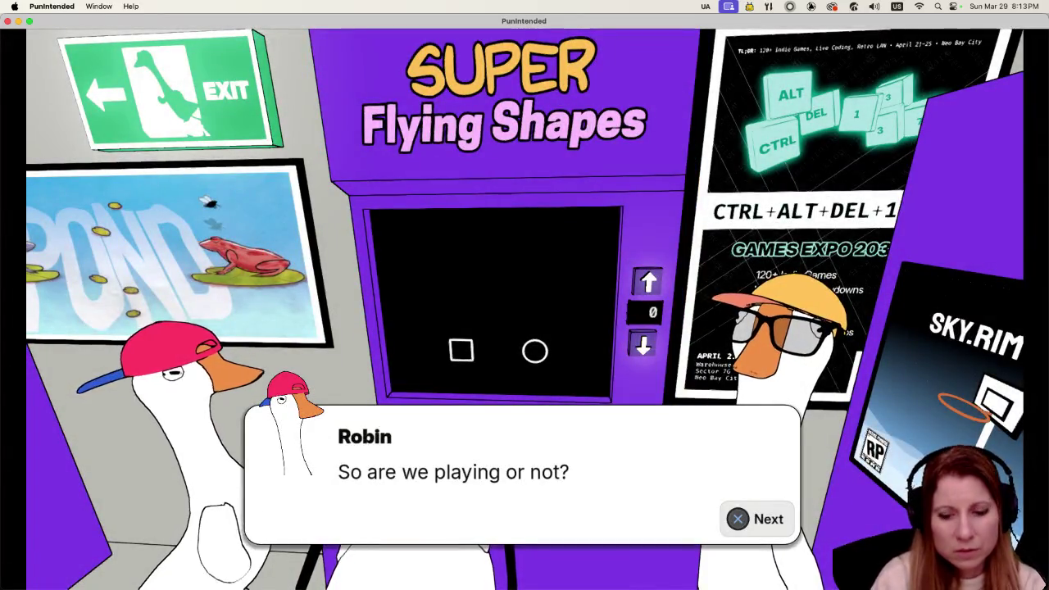
- Start Super Flying Shapes and go through the goose's explanation of how it works
{"action": "key", "text": "Return"}
{"action": "key", "text": "Return"}
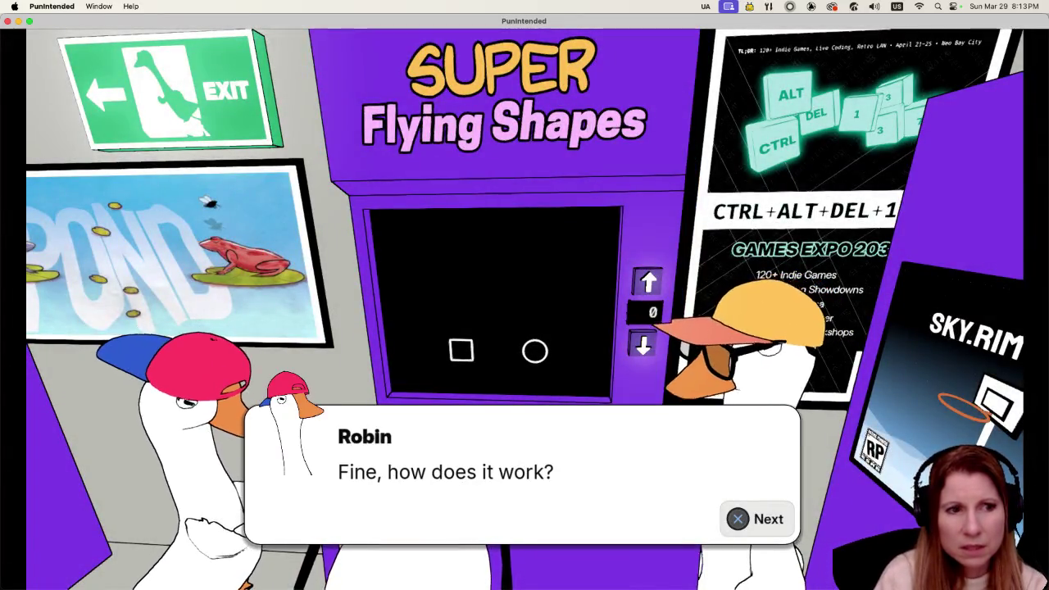
{"action": "key", "text": "Return"}
{"action": "key", "text": "Return"}
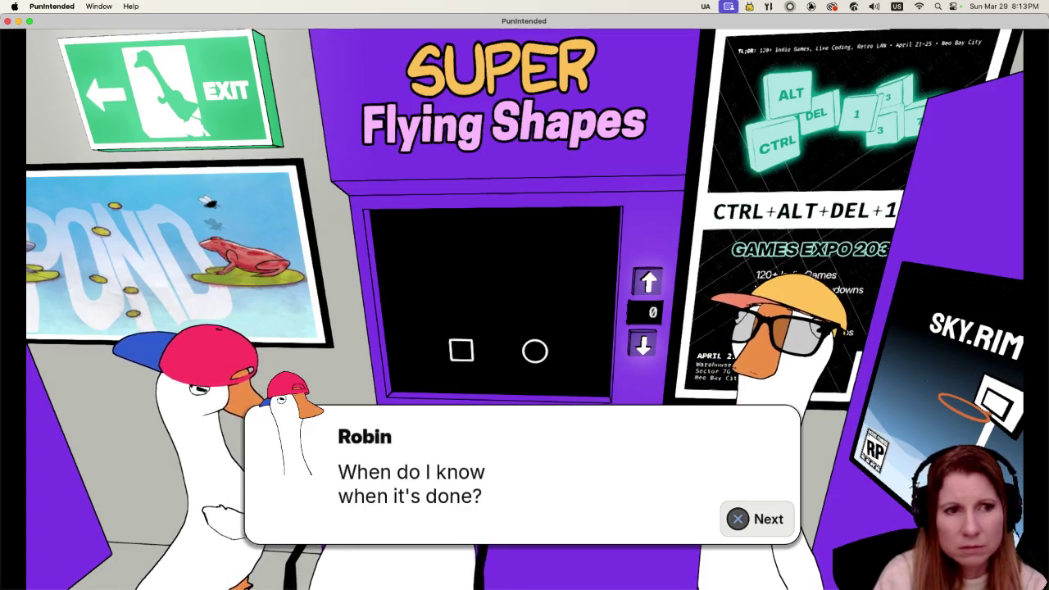
{"action": "key", "text": "Return"}
{"action": "key", "text": "Return"}
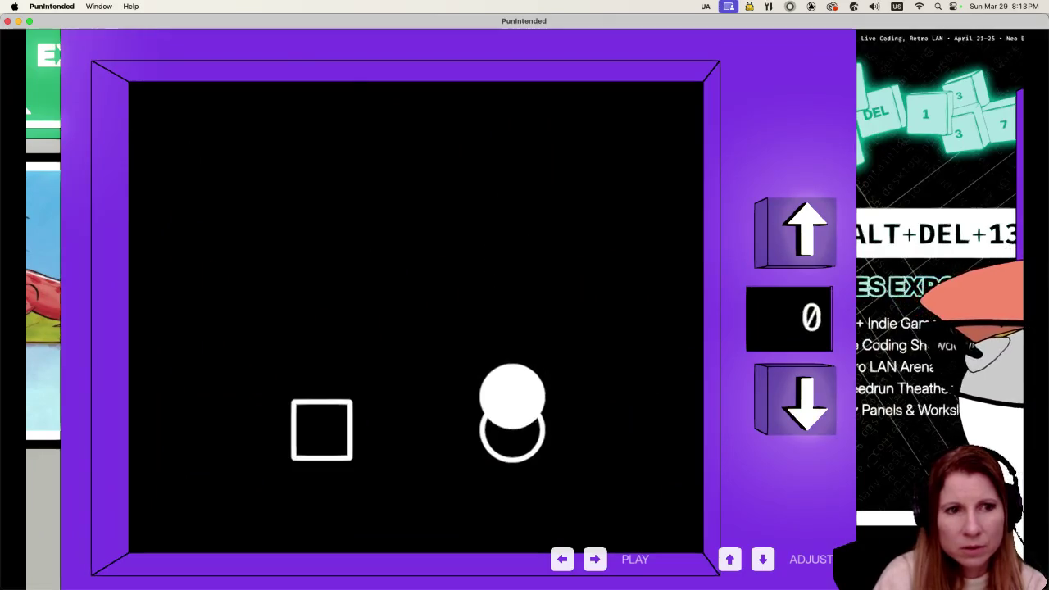
- Play the round, catching each falling square with Left and circle with Right
{"action": "key", "text": "Left"}
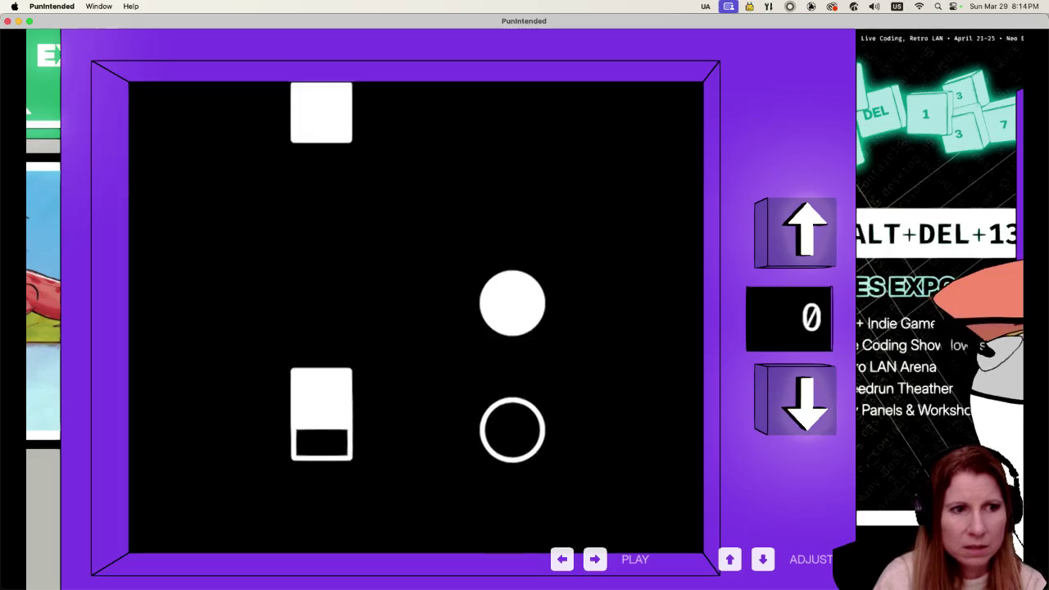
{"action": "key", "text": "Right"}
{"action": "key", "text": "Right"}
{"action": "key", "text": "Left"}
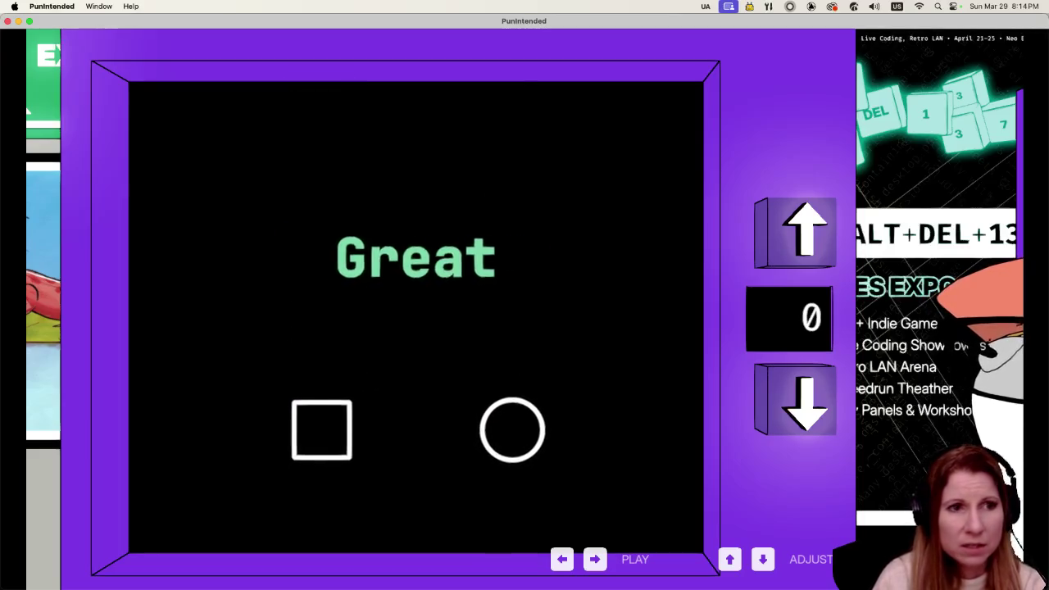
{"action": "key", "text": "Right"}
{"action": "key", "text": "Left"}
{"action": "key", "text": "Right"}
{"action": "key", "text": "Left"}
{"action": "key", "text": "Right"}
{"action": "key", "text": "Left"}
{"action": "key", "text": "Right"}
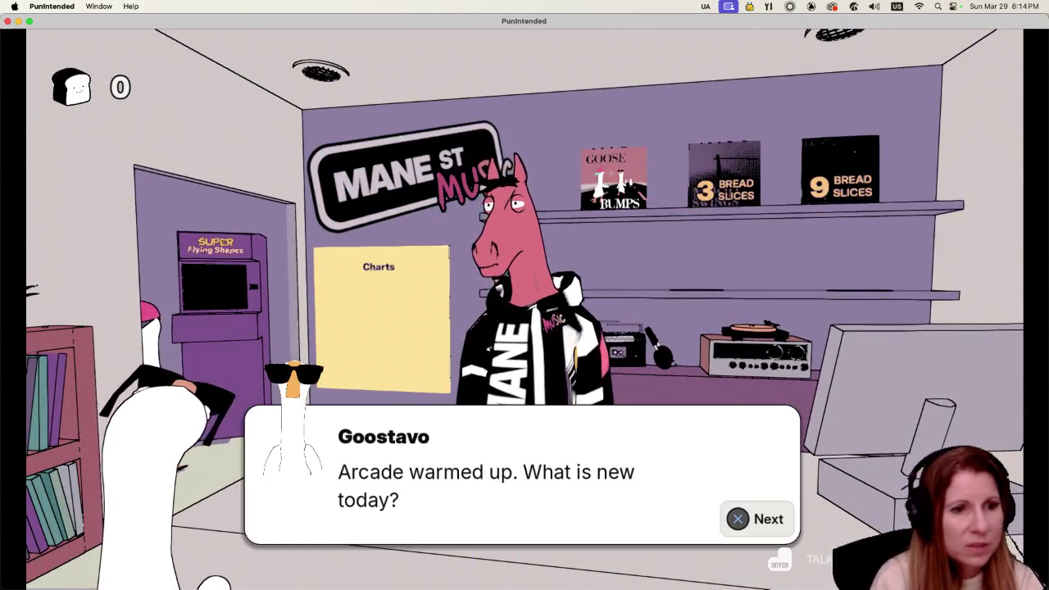
- Advance the store conversation with Charlie until it ends
{"action": "key", "text": "space"}
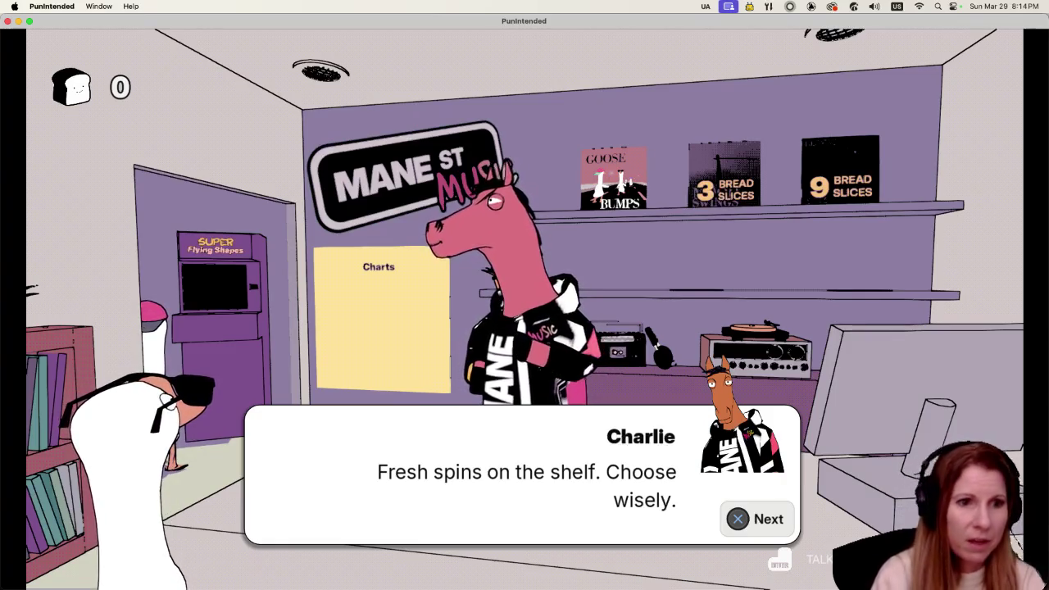
{"action": "key", "text": "space"}
{"action": "key", "text": "space"}
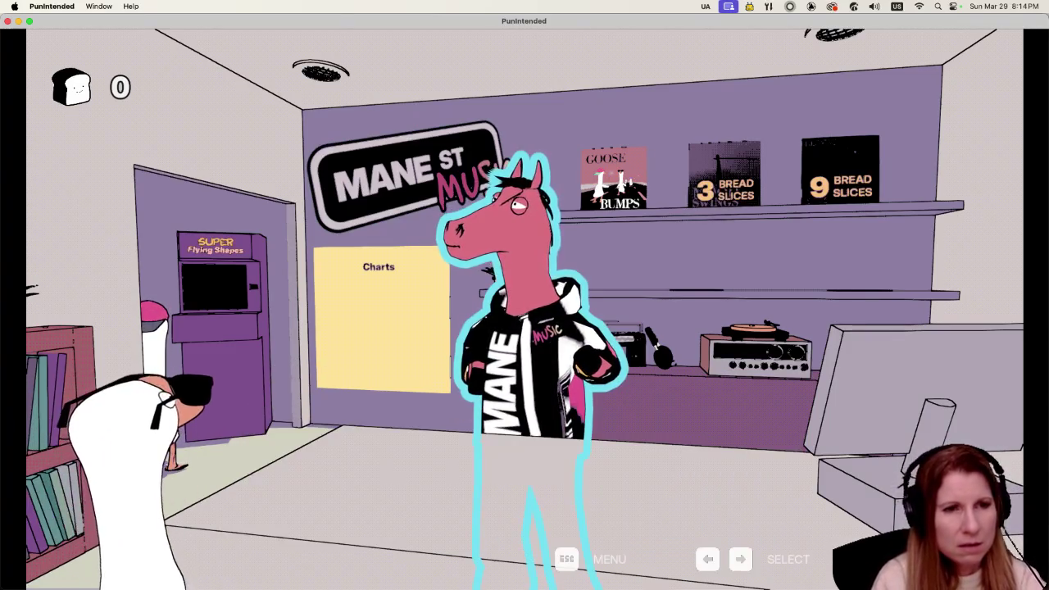
{"action": "key", "text": "space"}
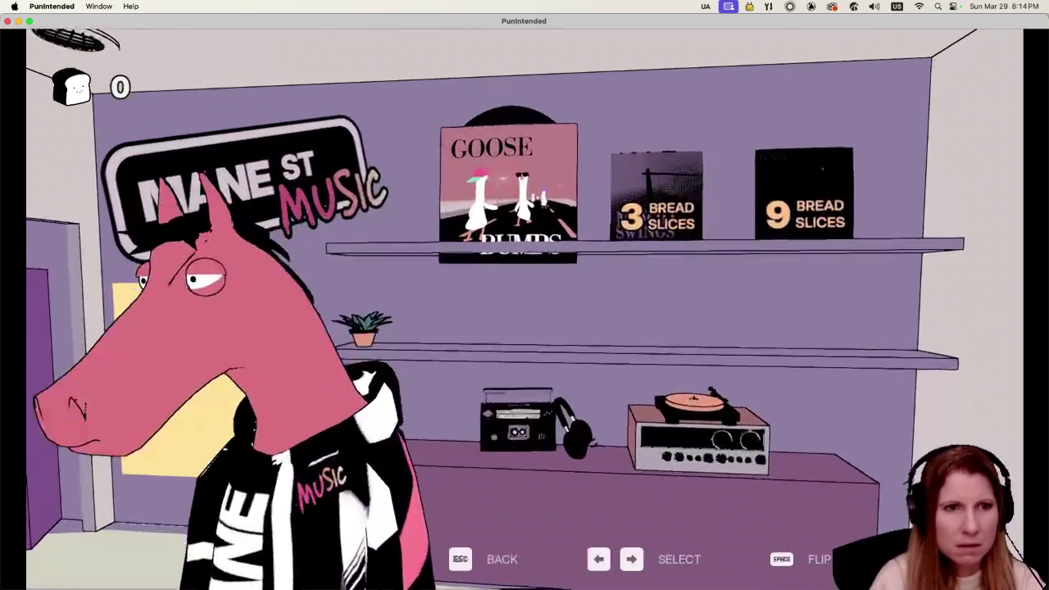
- Choose the Goose Bumps record from the shelf and start its rhythm level
{"action": "key", "text": "Right"}
{"action": "key", "text": "Left"}
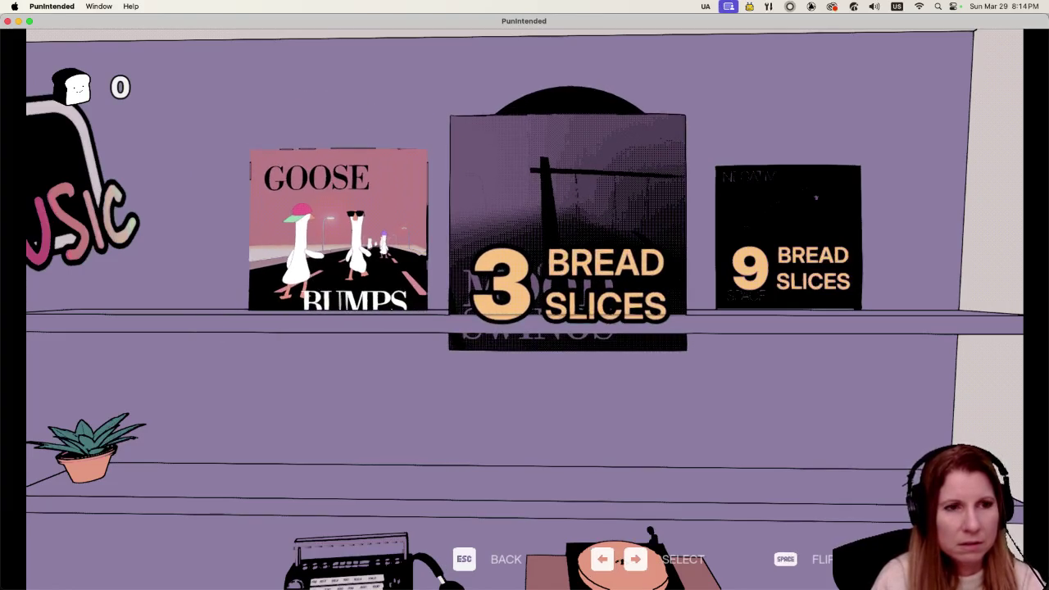
{"action": "key", "text": "Left"}
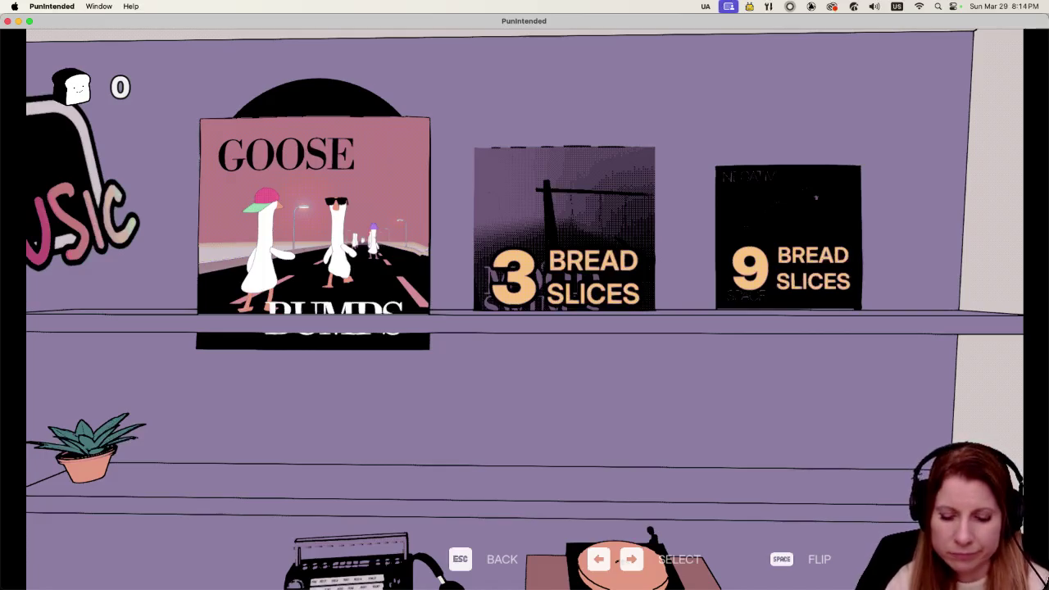
{"action": "key", "text": "Return"}
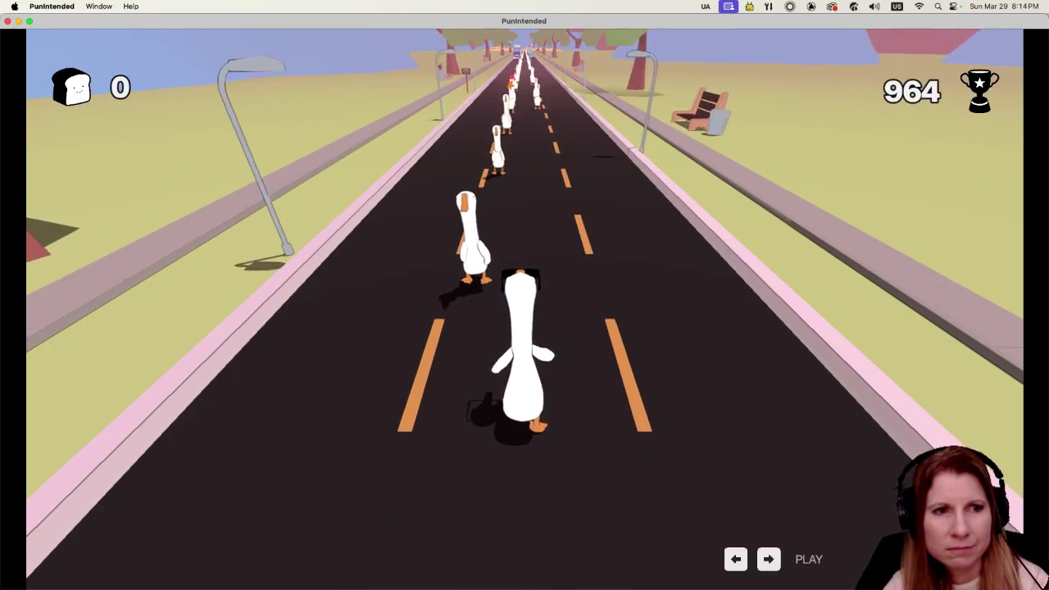
- Bump the first passing geese on the beat with the left/right keys, including a three-goose row
{"action": "key", "text": "Left"}
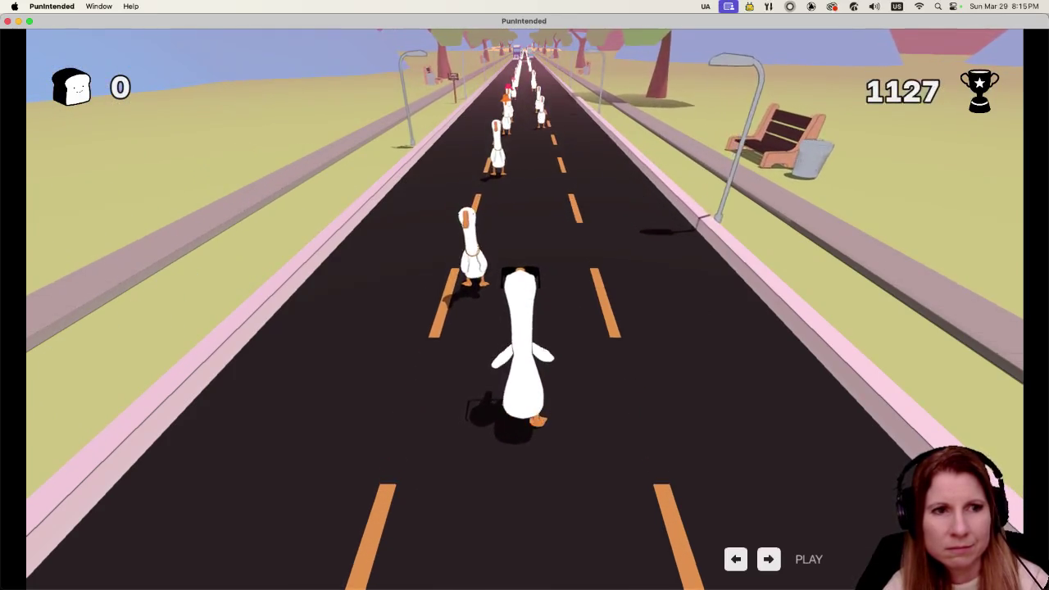
{"action": "key", "text": "Left"}
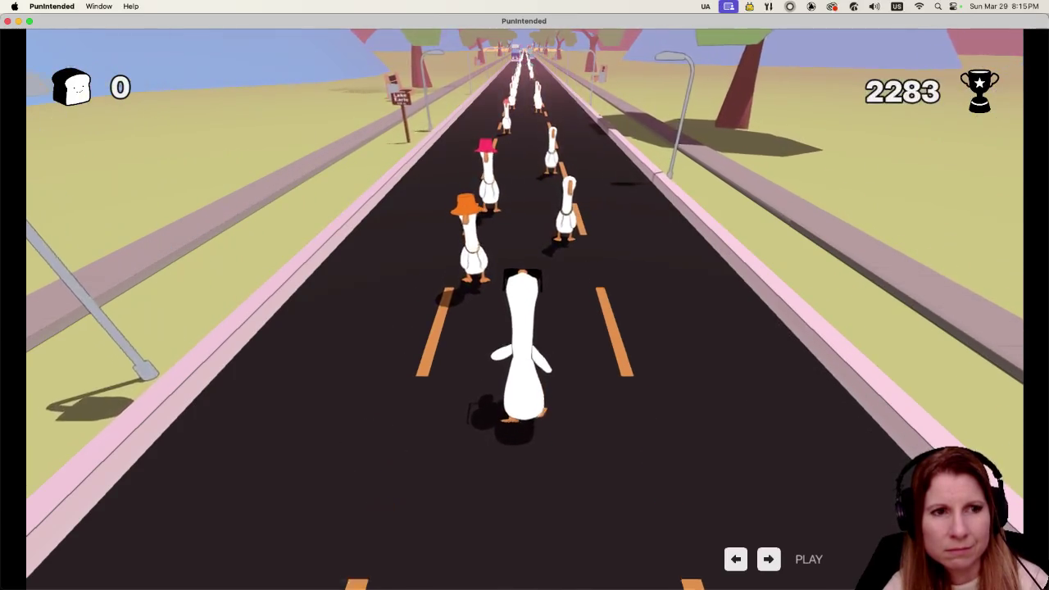
{"action": "key", "text": "Left"}
{"action": "key", "text": "Right"}
{"action": "key", "text": "Left"}
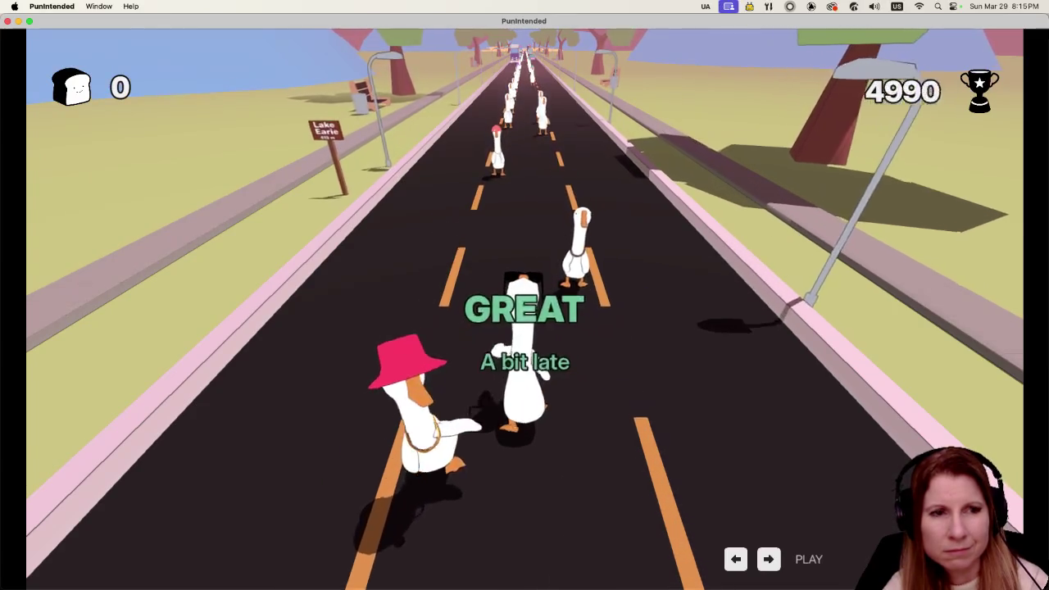
{"action": "key", "text": "Right"}
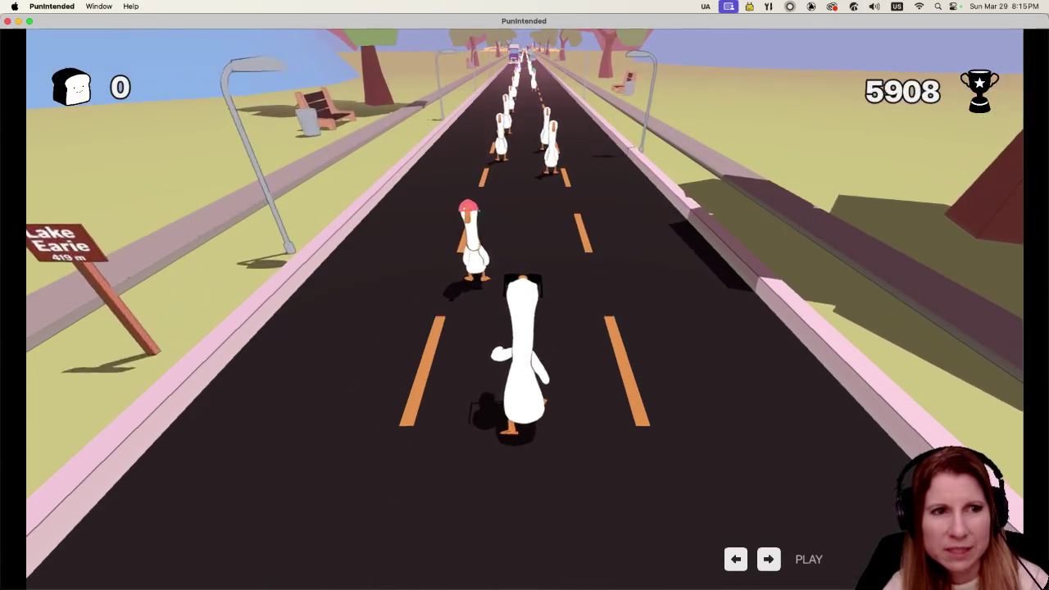
{"action": "key", "text": "Left"}
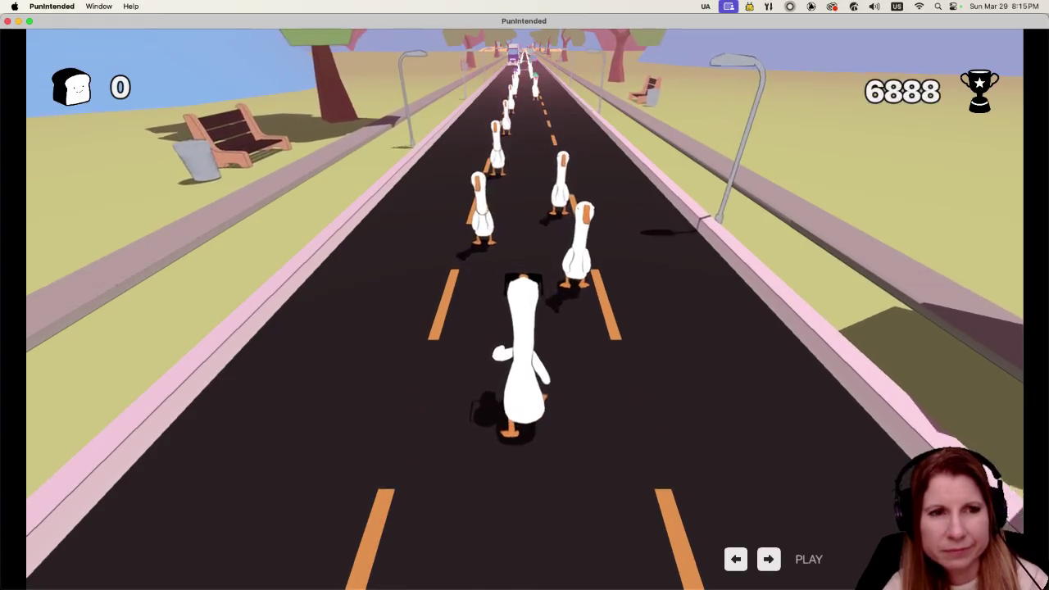
{"action": "key", "text": "Right"}
{"action": "key", "text": "Left"}
{"action": "key", "text": "Right"}
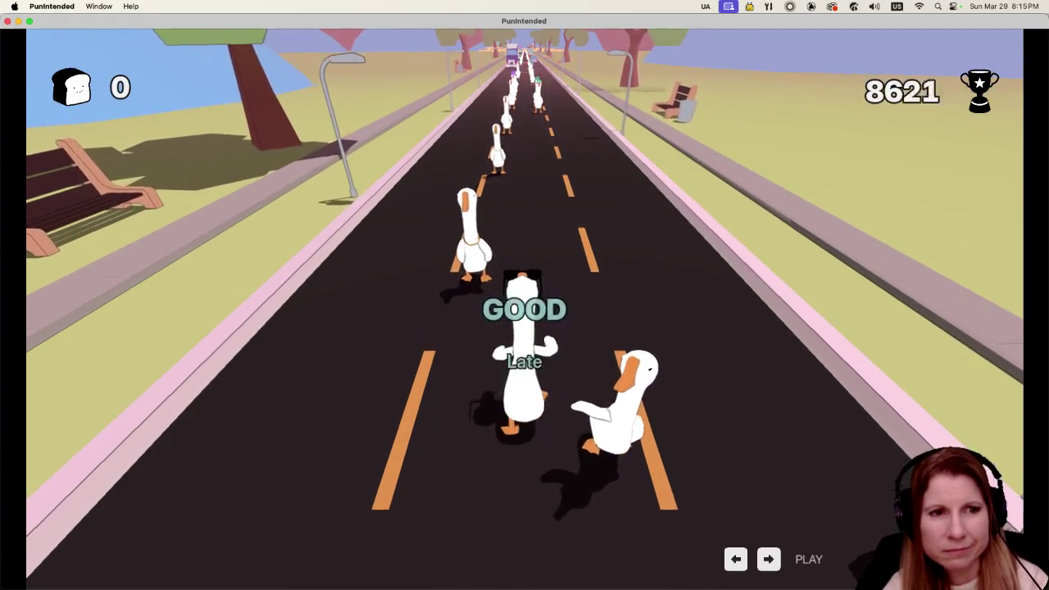
{"action": "key", "text": "Left"}
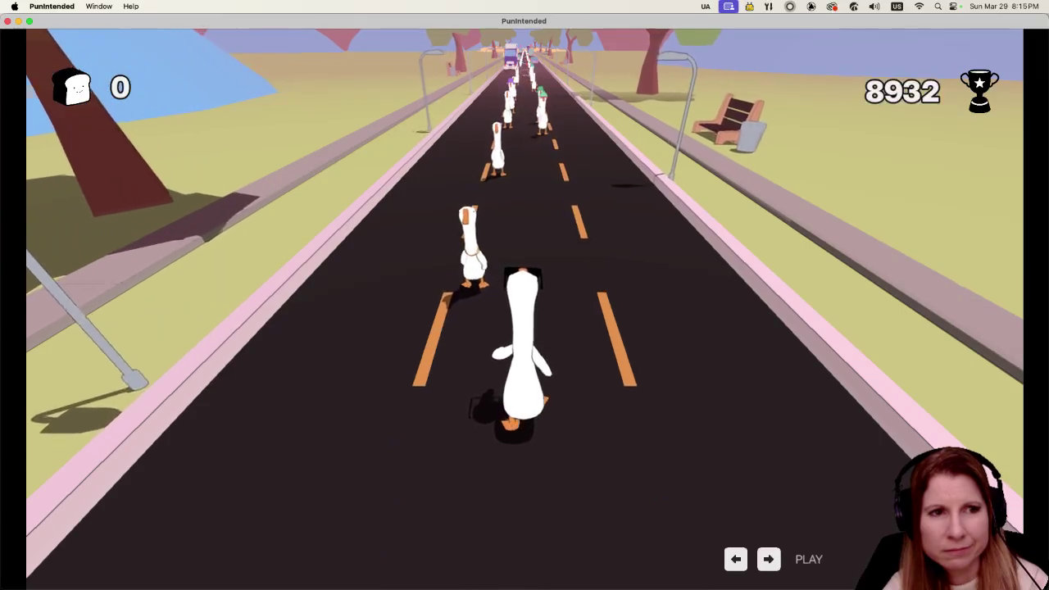
- Keep knocking the left- and right-lane geese in time, including another quick trio
{"action": "key", "text": "Left"}
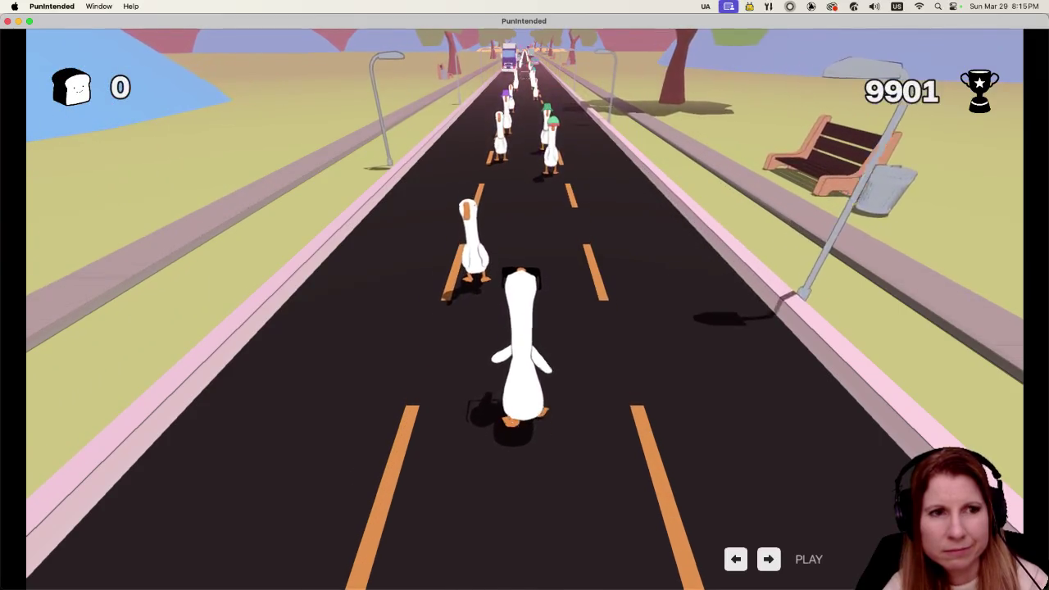
{"action": "key", "text": "Left"}
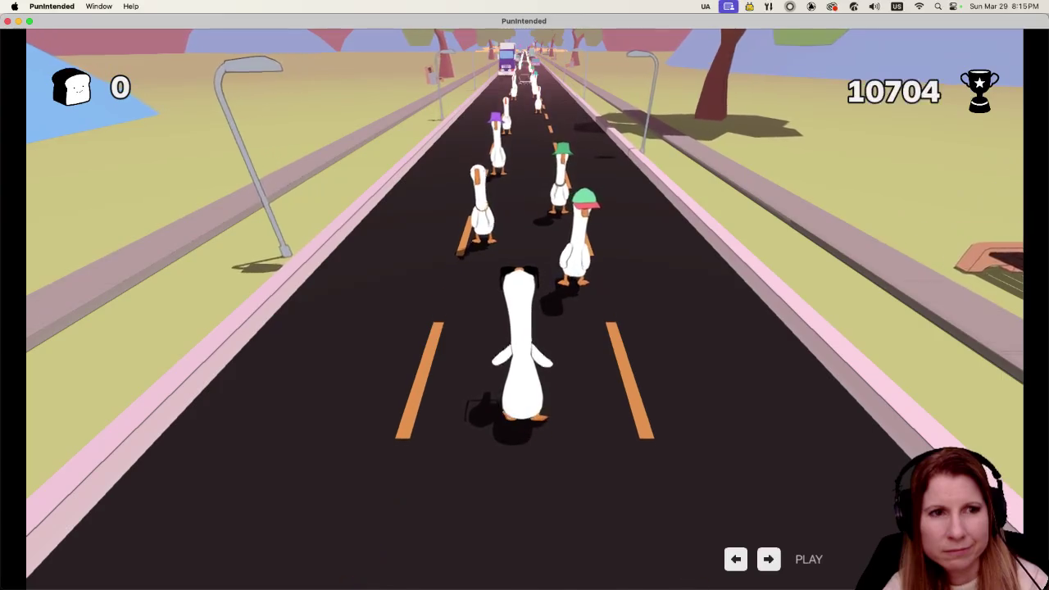
{"action": "key", "text": "Right"}
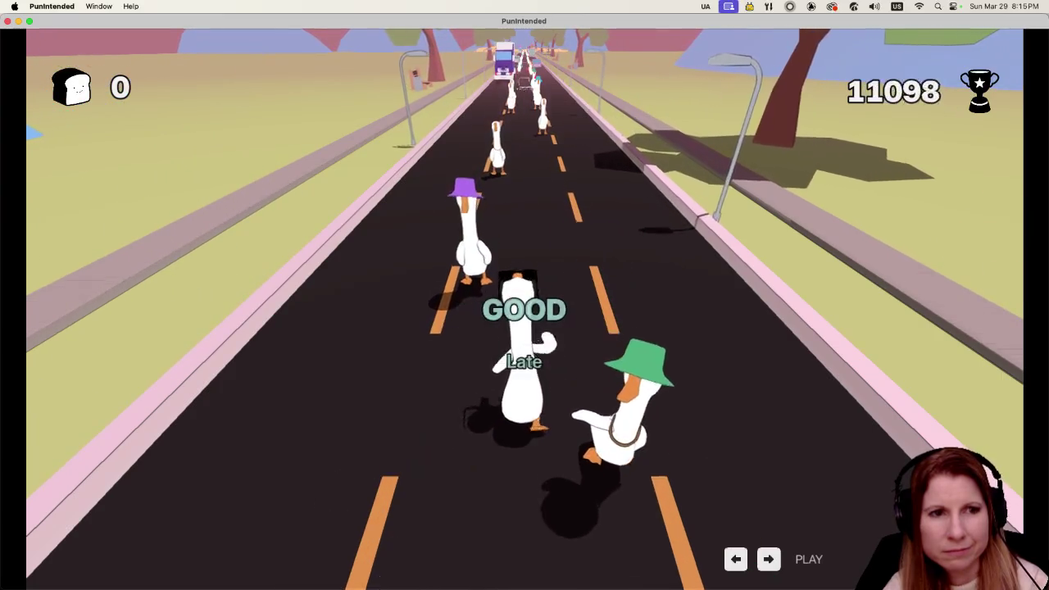
{"action": "key", "text": "Left"}
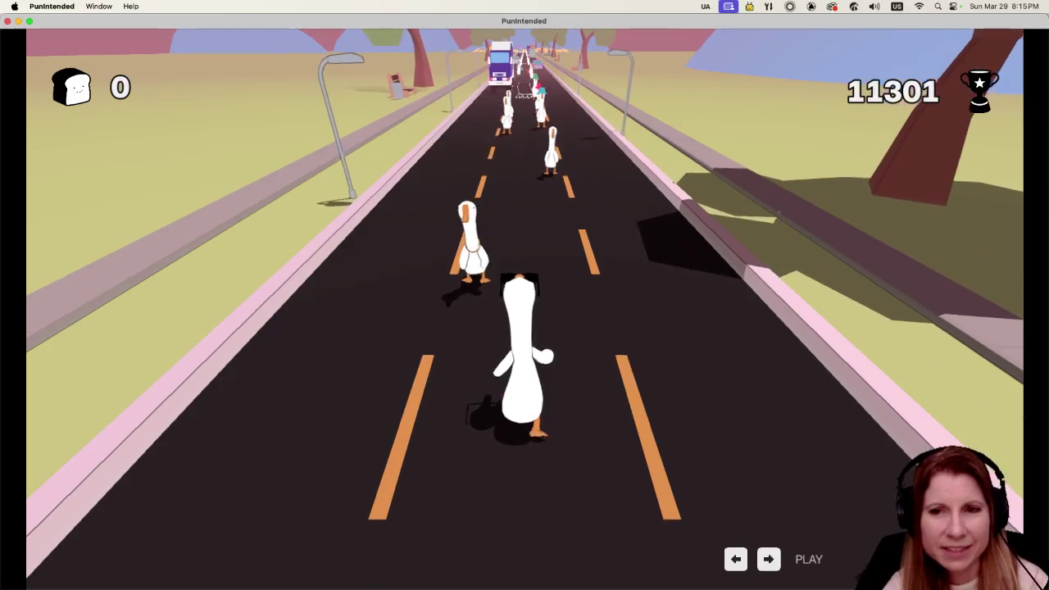
{"action": "key", "text": "Left"}
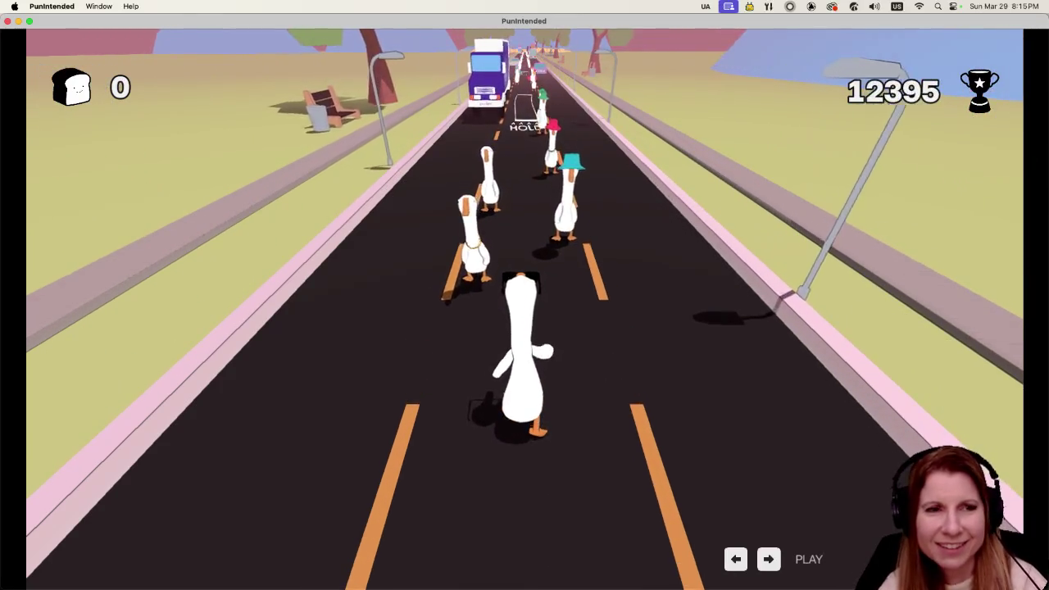
{"action": "key", "text": "Left"}
{"action": "key", "text": "Right"}
{"action": "key", "text": "Left"}
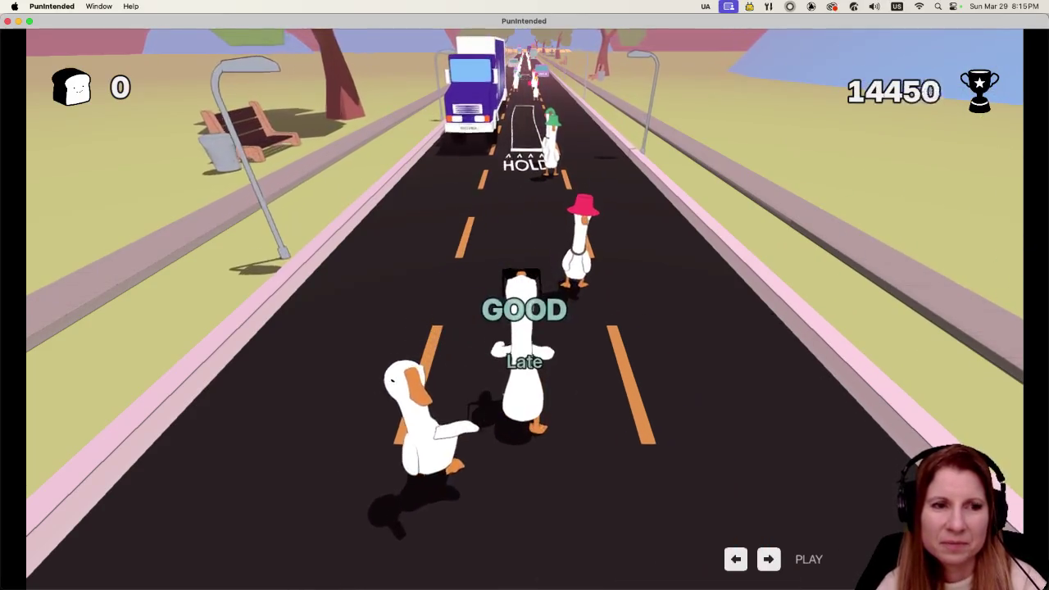
{"action": "key", "text": "Right"}
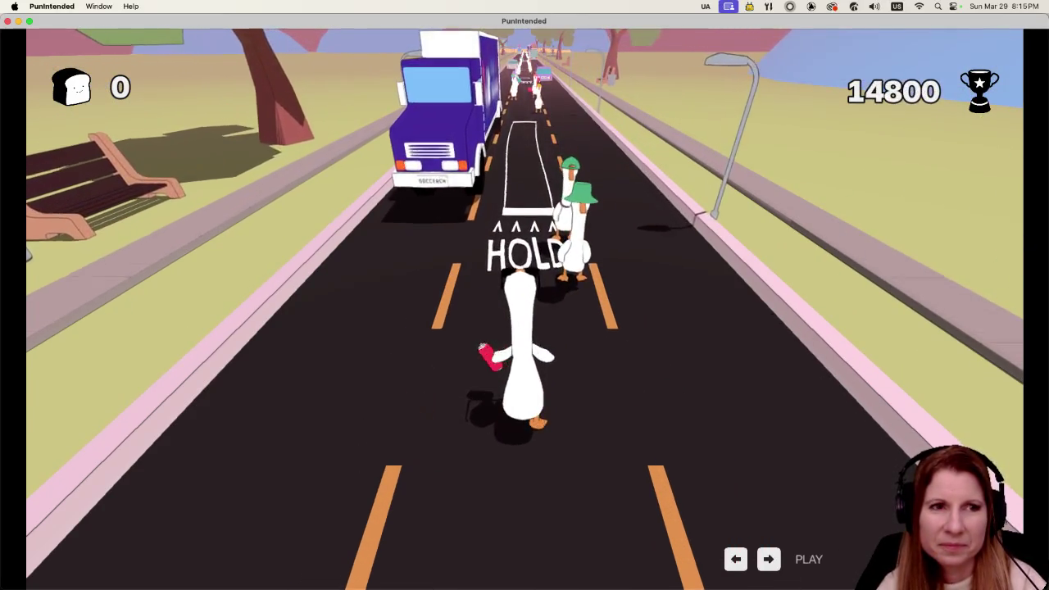
{"action": "key", "text": "Right"}
{"action": "key", "text": "Right"}
{"action": "key", "text": "Left"}
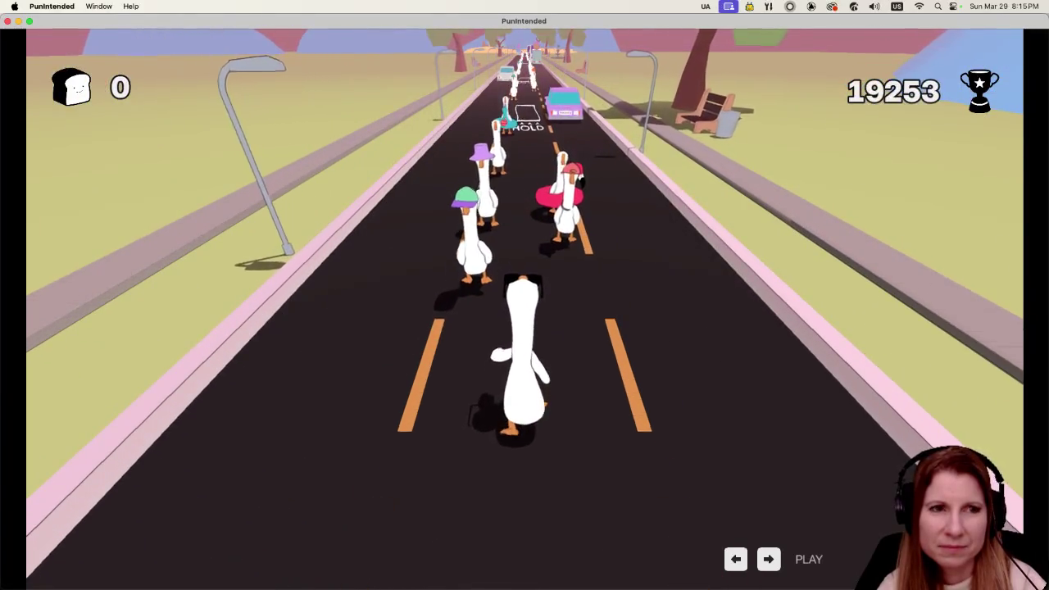
- Hit the road's beat markers with space, holding the HOLD note, pushing the score to 31907
{"action": "key", "text": "space"}
{"action": "key", "text": "space"}
{"action": "key", "text": "space"}
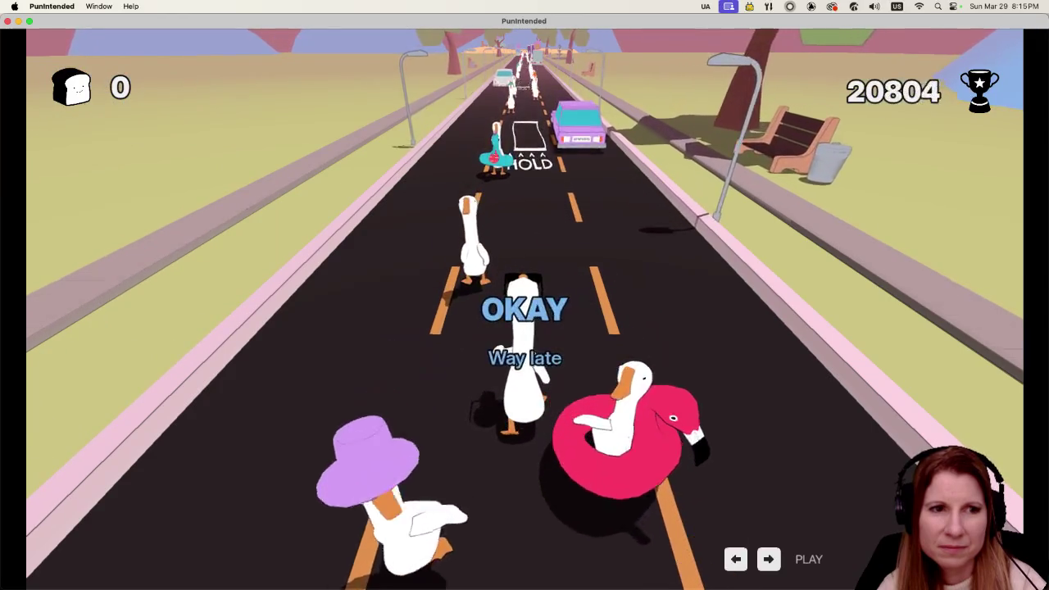
{"action": "key", "text": "space"}
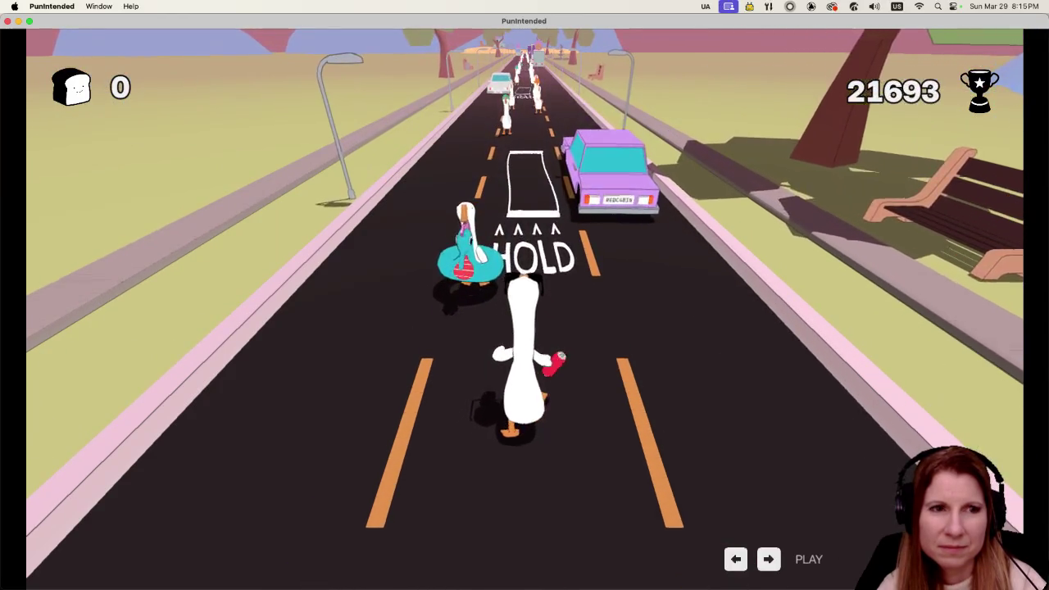
{"action": "key", "text": "space"}
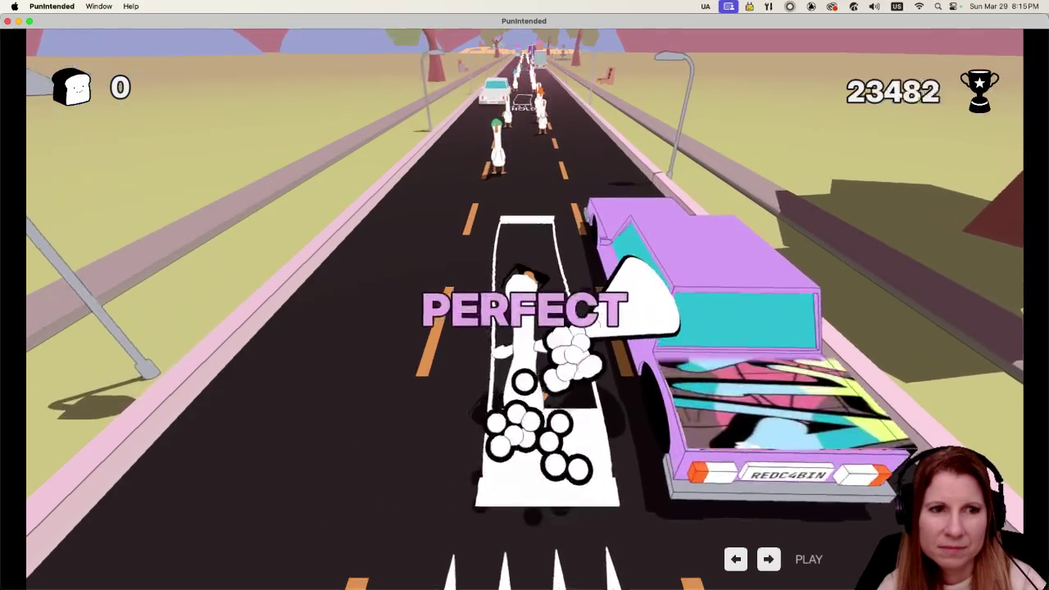
{"action": "key", "text": "space"}
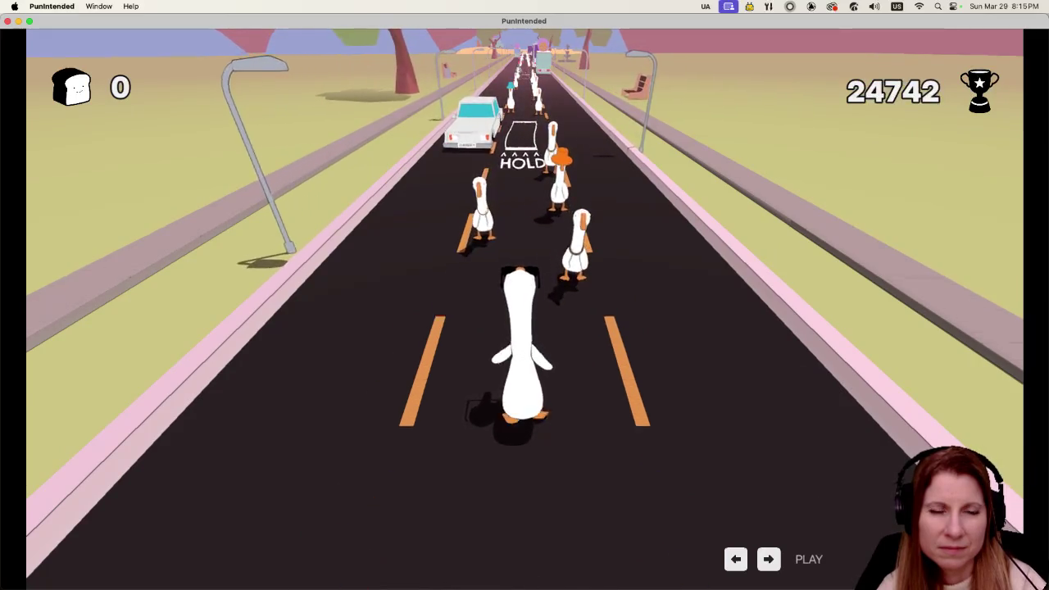
{"action": "key", "text": "space"}
{"action": "key", "text": "space"}
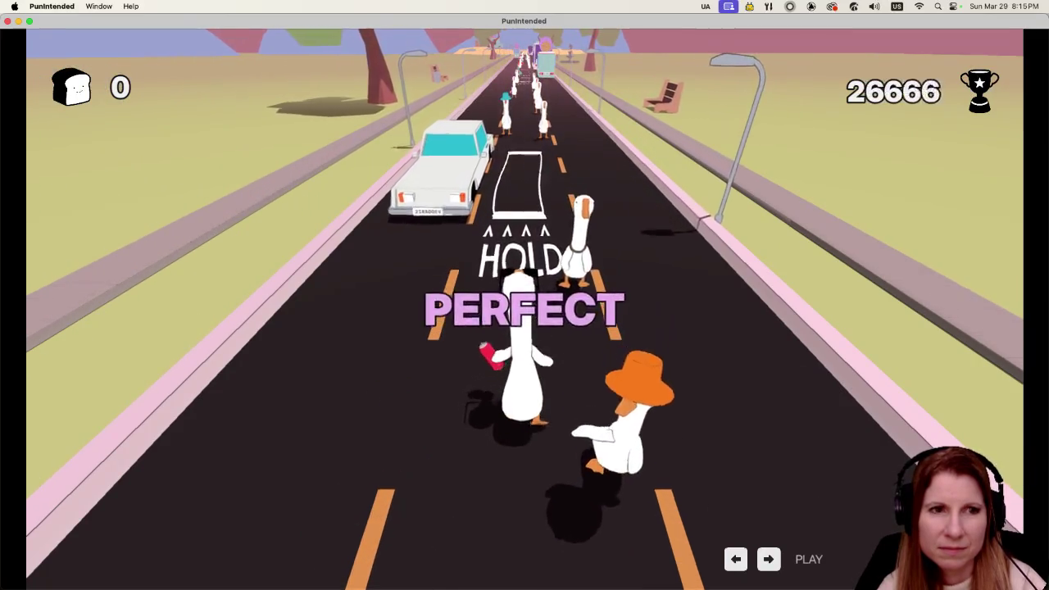
{"action": "key", "text": "space"}
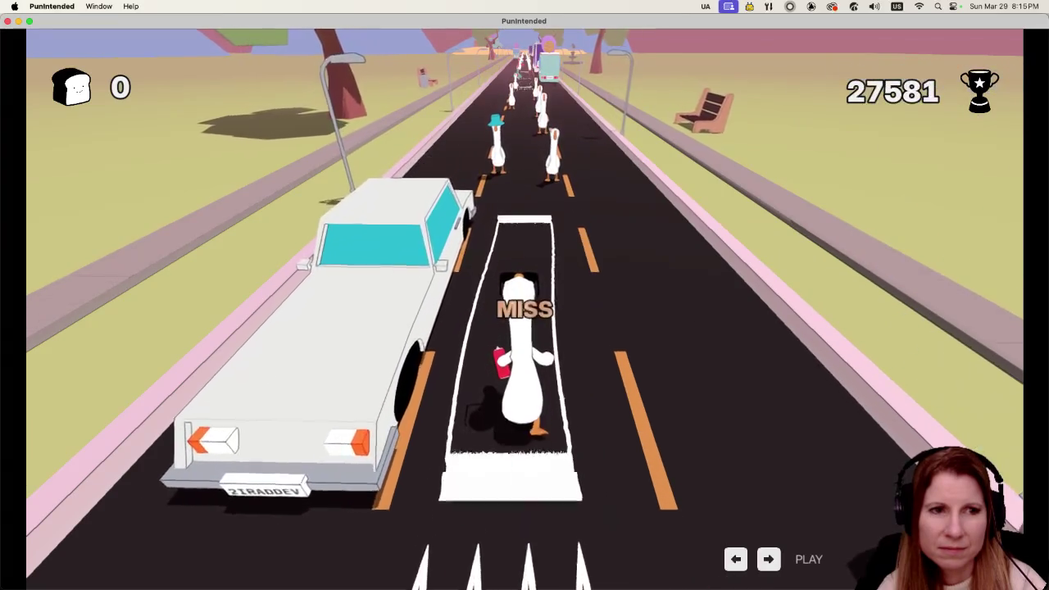
{"action": "key", "text": "space"}
{"action": "key", "text": "space"}
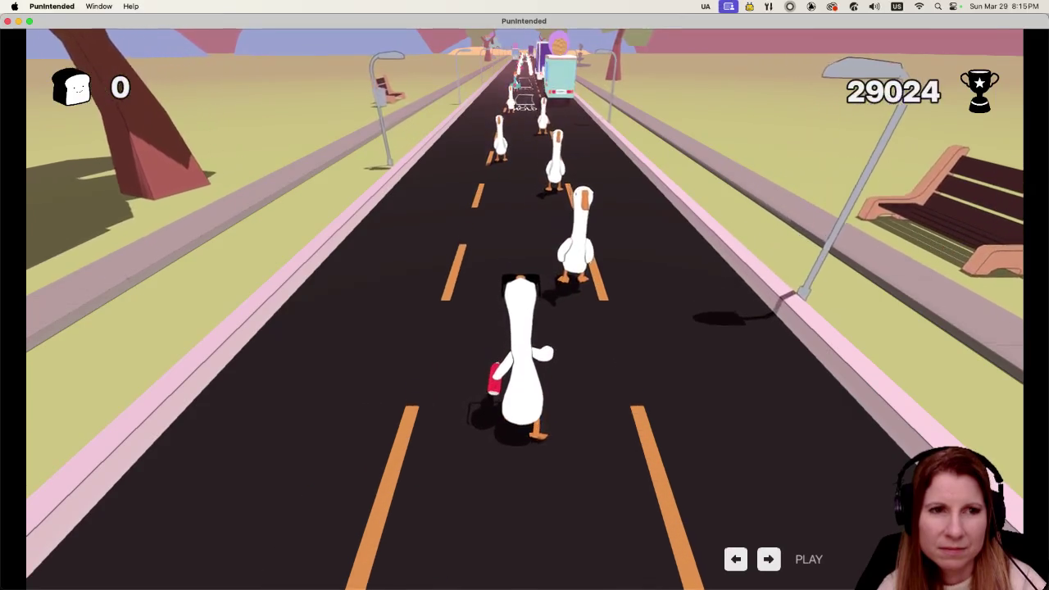
{"action": "key", "text": "space"}
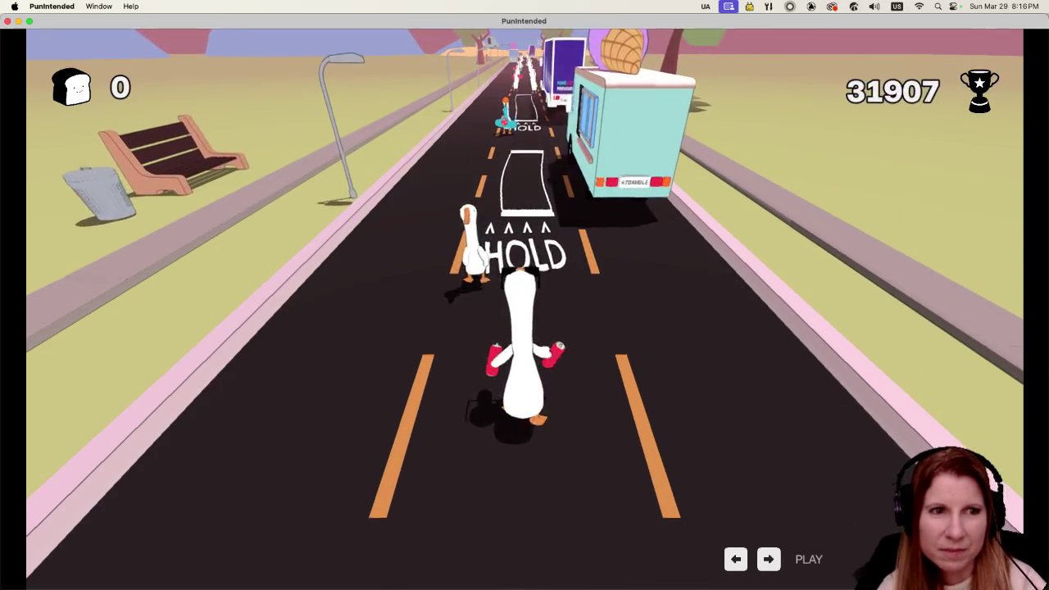
- Hold through HOLD markers and tag the passing trucks with PERFECT hits on the beat
{"action": "key", "text": "space"}
{"action": "key", "text": "space"}
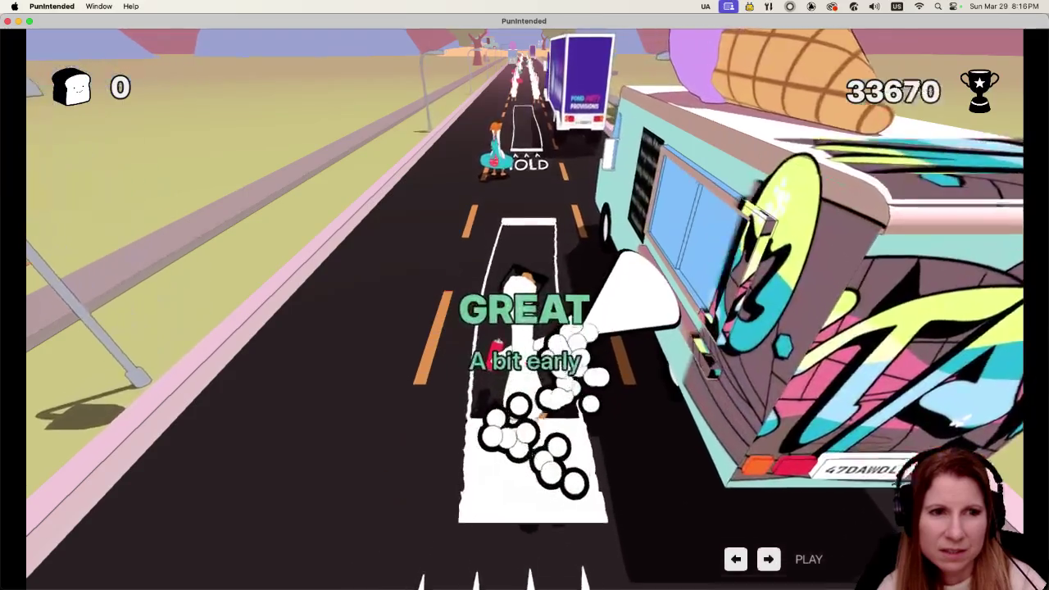
{"action": "key", "text": "space"}
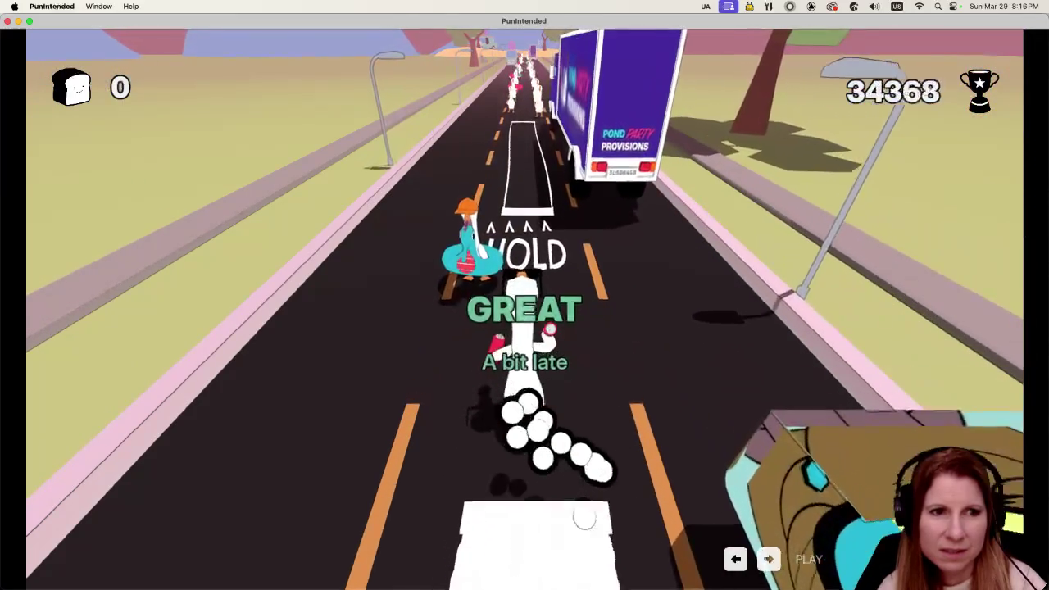
{"action": "key", "text": "space"}
{"action": "key", "text": "space"}
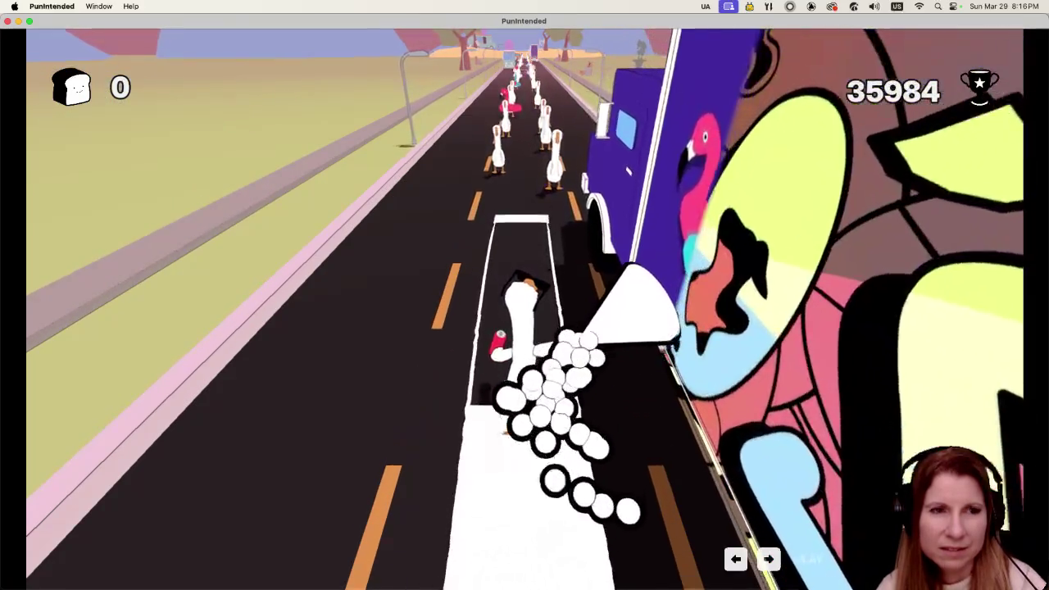
{"action": "key", "text": "space"}
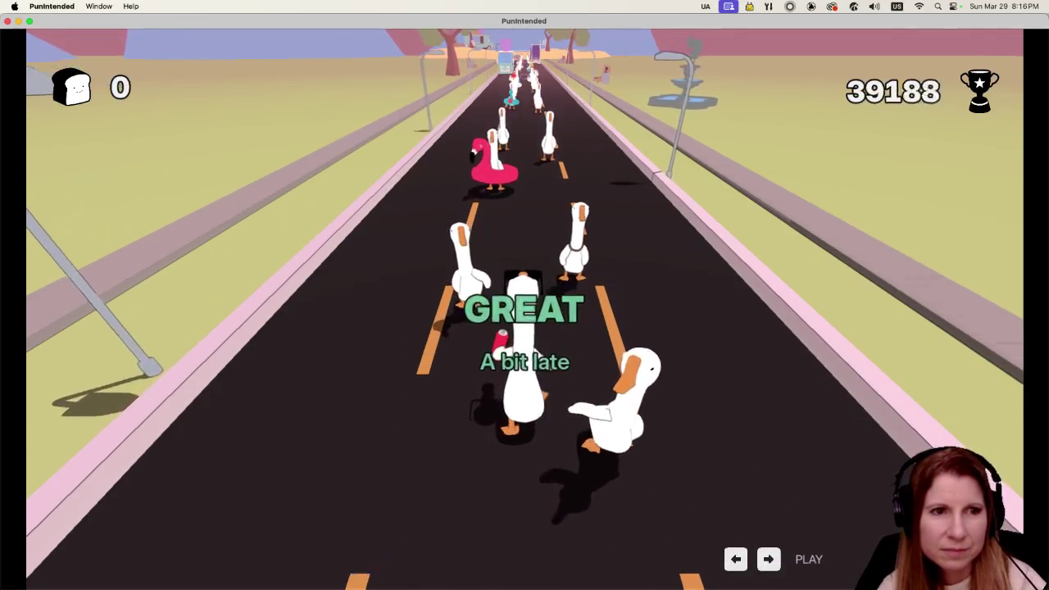
{"action": "key", "text": "space"}
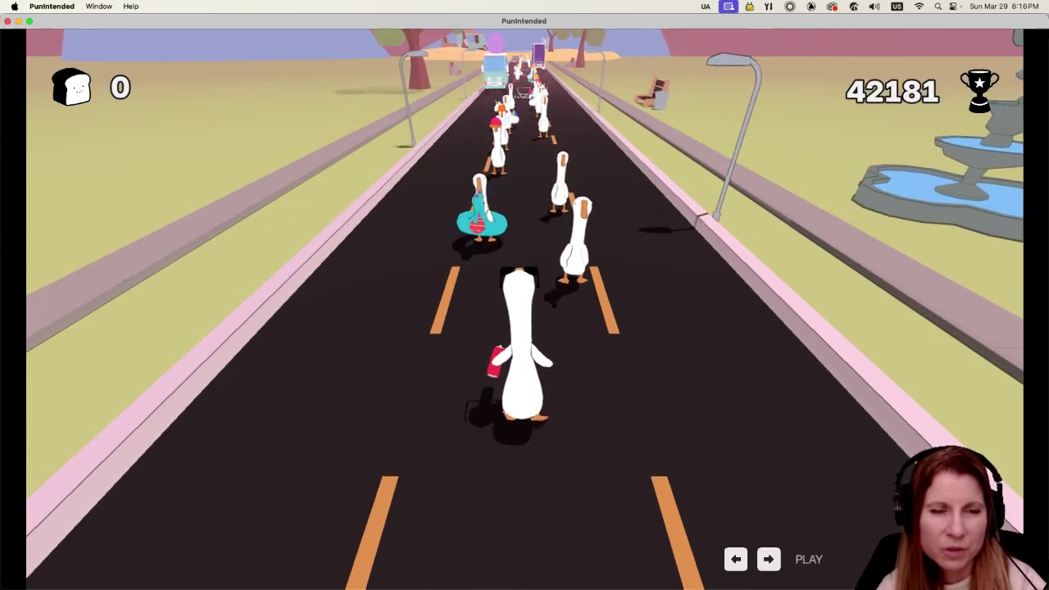
{"action": "key", "text": "space"}
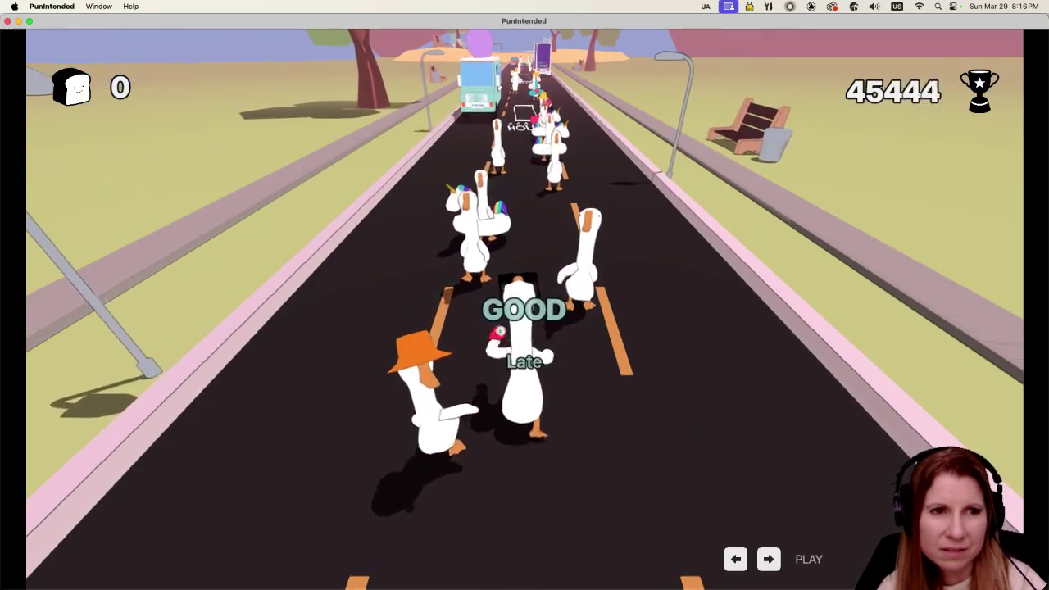
{"action": "key", "text": "space"}
{"action": "key", "text": "space"}
{"action": "key", "text": "space"}
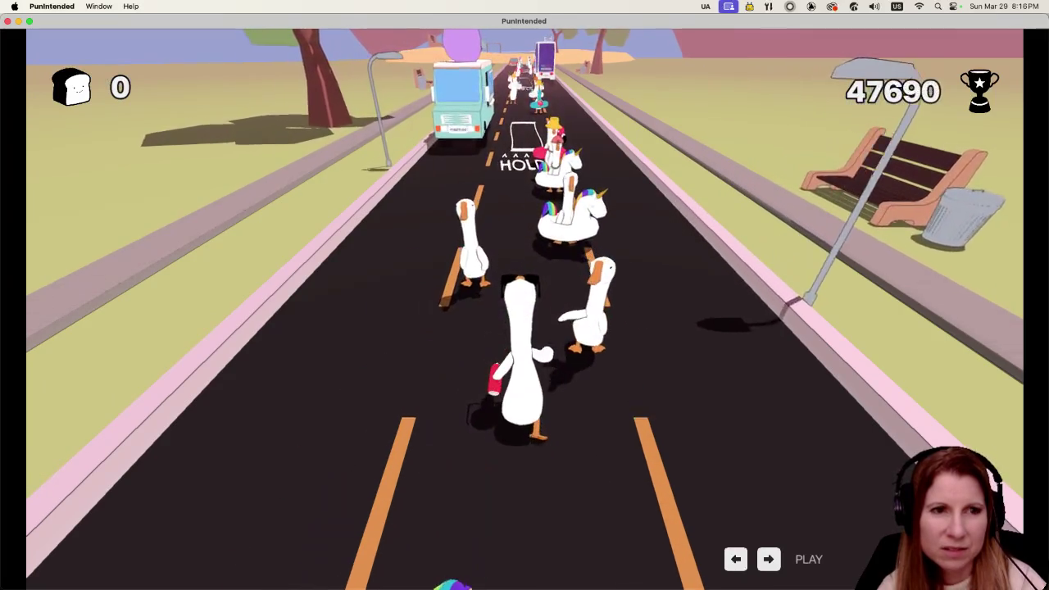
{"action": "key", "text": "space"}
{"action": "key", "text": "space"}
{"action": "key", "text": "space"}
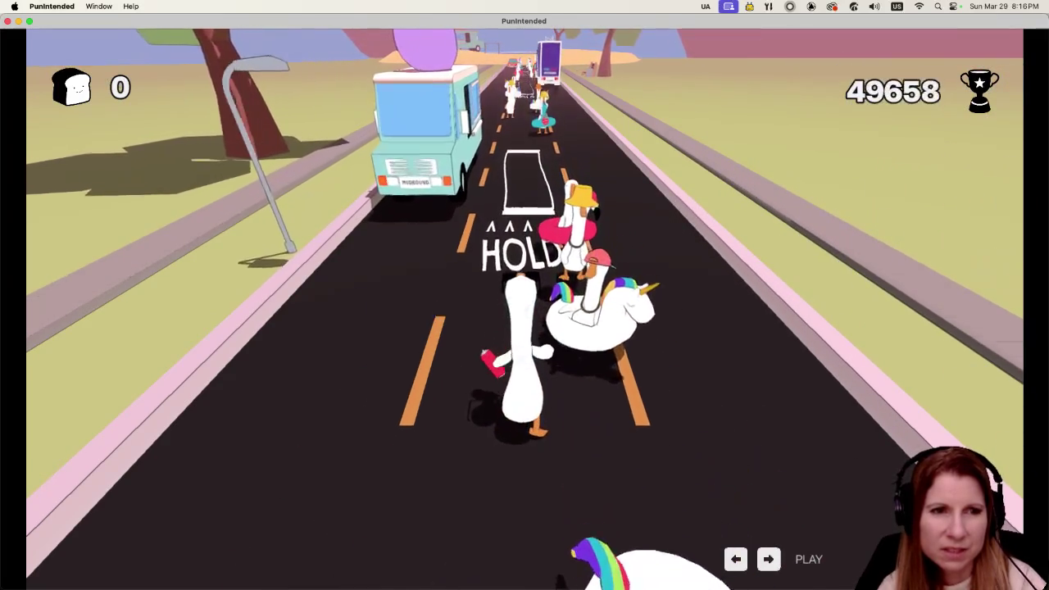
{"action": "key", "text": "space"}
{"action": "key", "text": "space"}
{"action": "key", "text": "space"}
{"action": "key", "text": "space"}
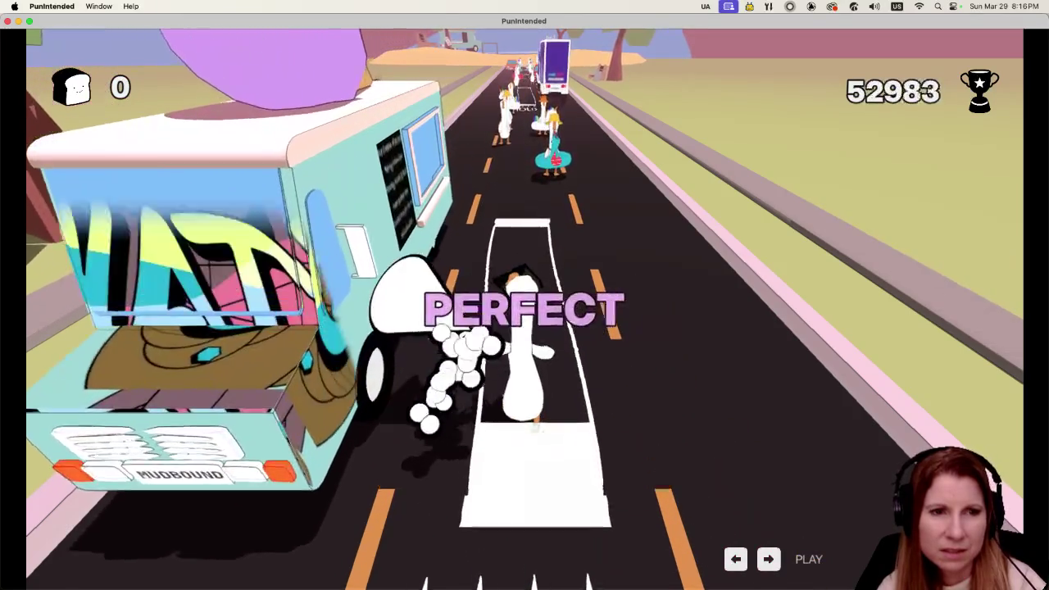
{"action": "key", "text": "space"}
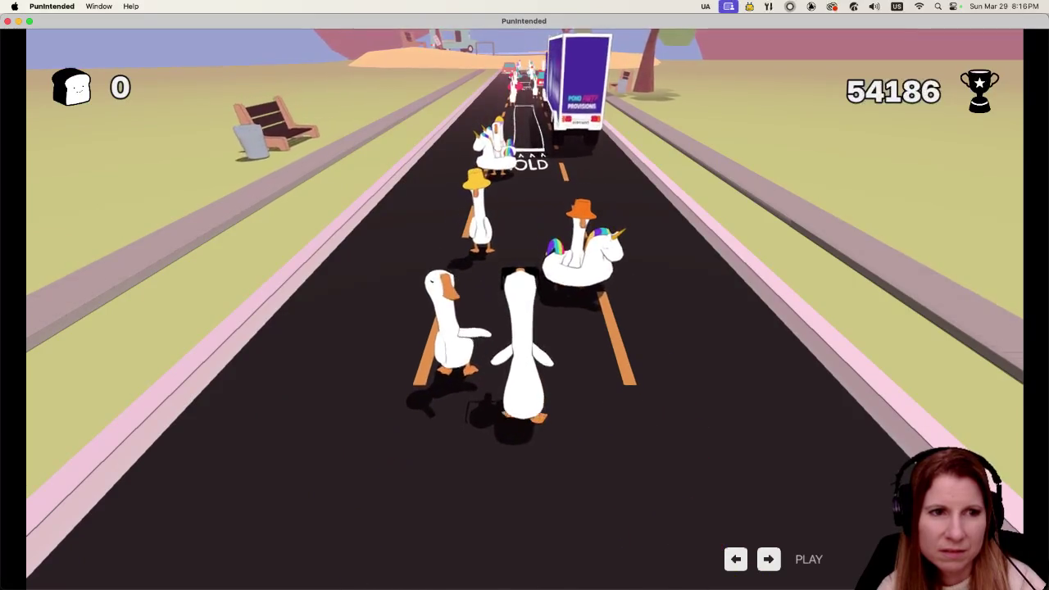
- Hit the final notes and hold section to finish the run with 66,446 points
{"action": "key", "text": "space"}
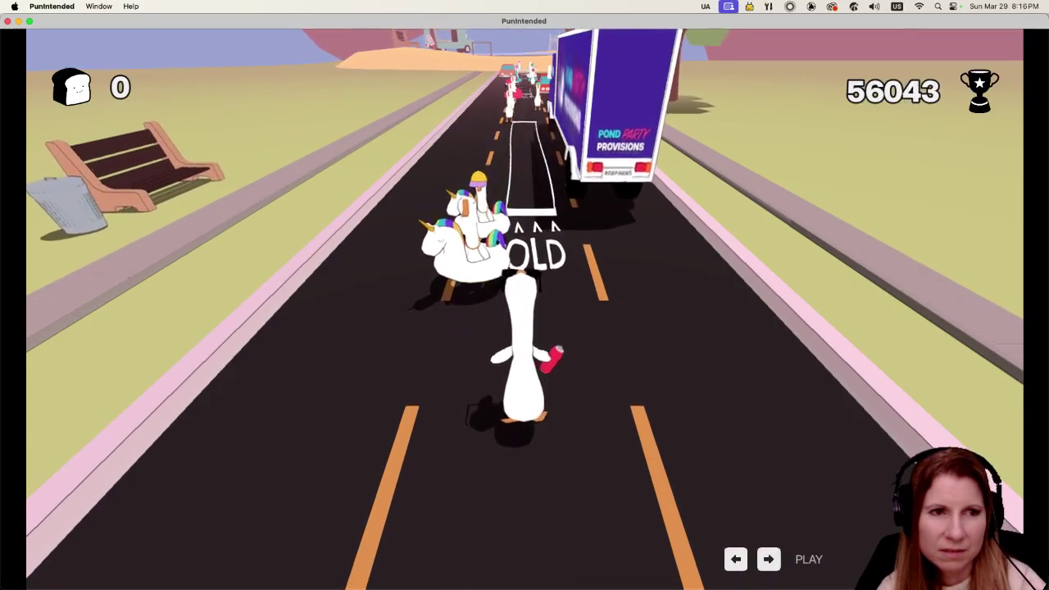
{"action": "key", "text": "space"}
{"action": "key", "text": "space"}
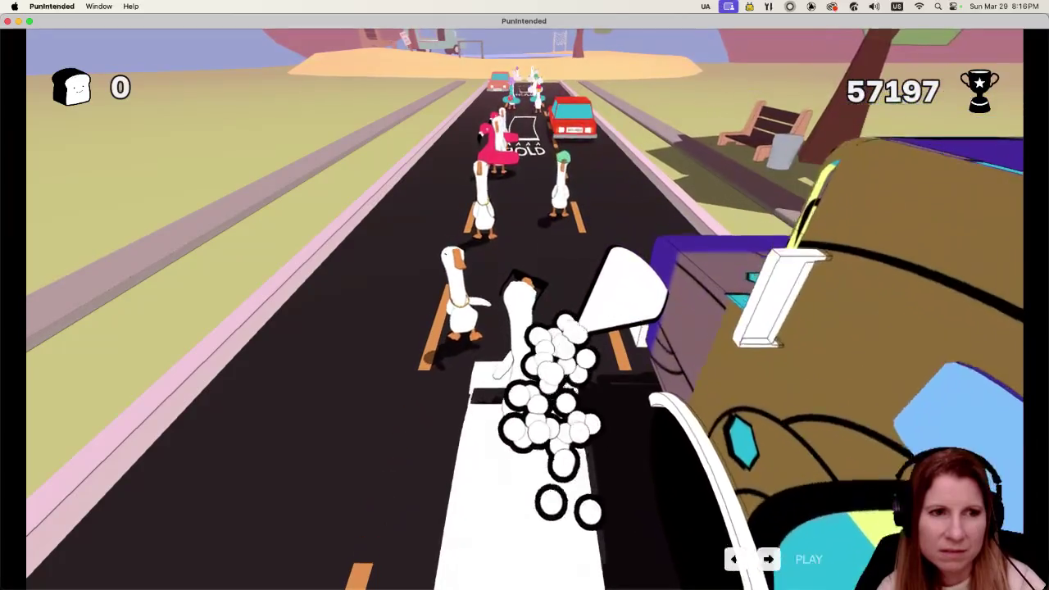
{"action": "key", "text": "space"}
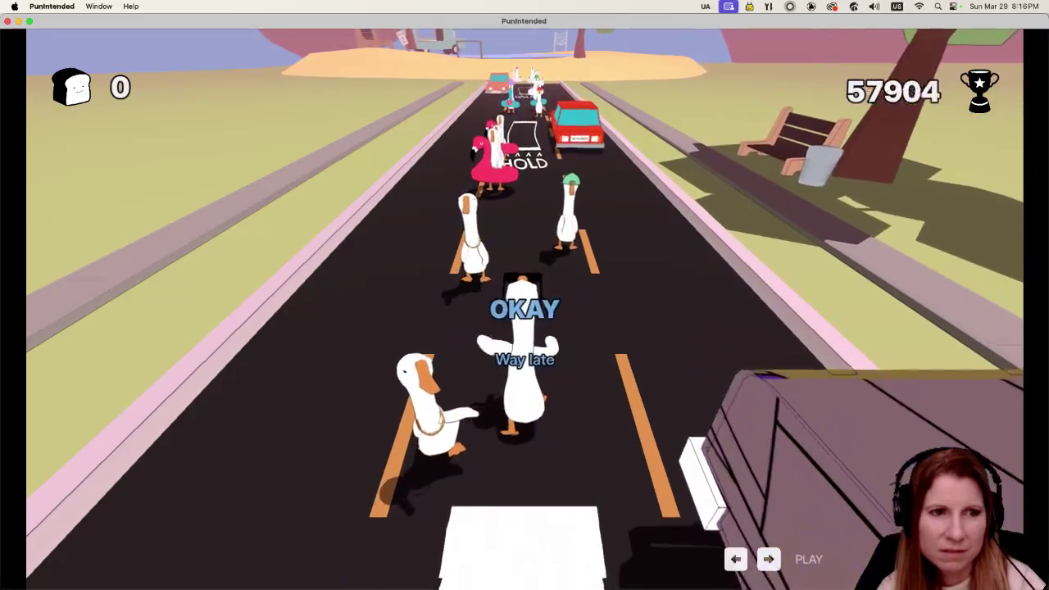
{"action": "key", "text": "space"}
{"action": "key", "text": "space"}
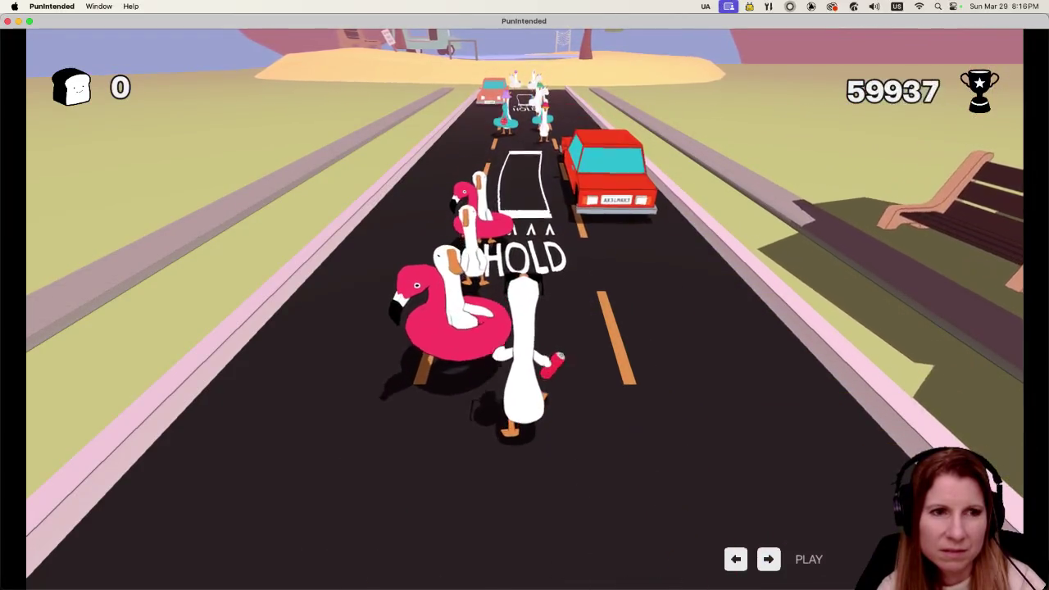
{"action": "key", "text": "space"}
{"action": "key", "text": "space"}
{"action": "key", "text": "space"}
{"action": "key", "text": "space"}
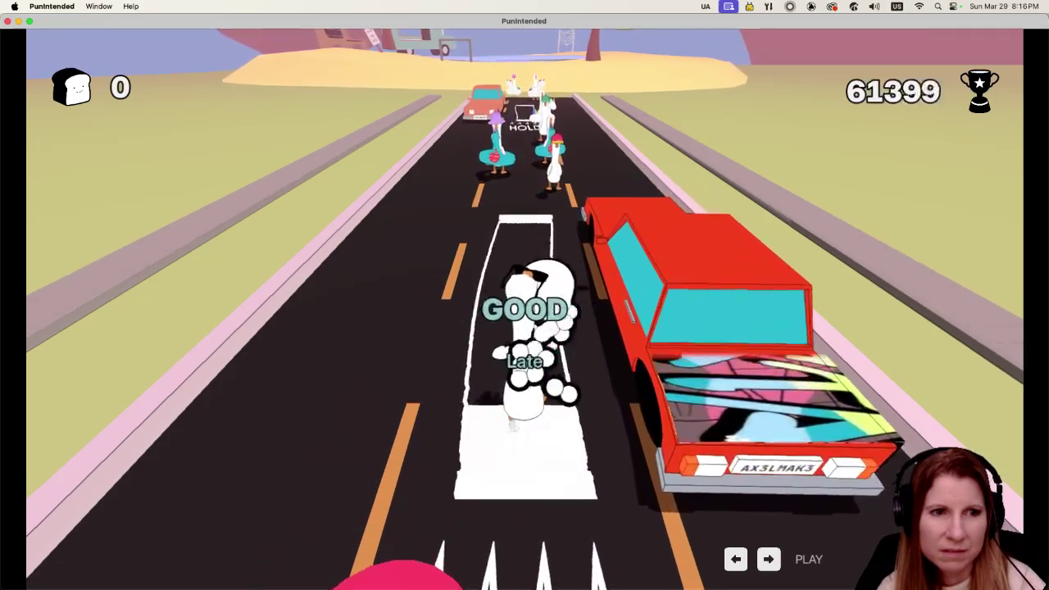
{"action": "key", "text": "space"}
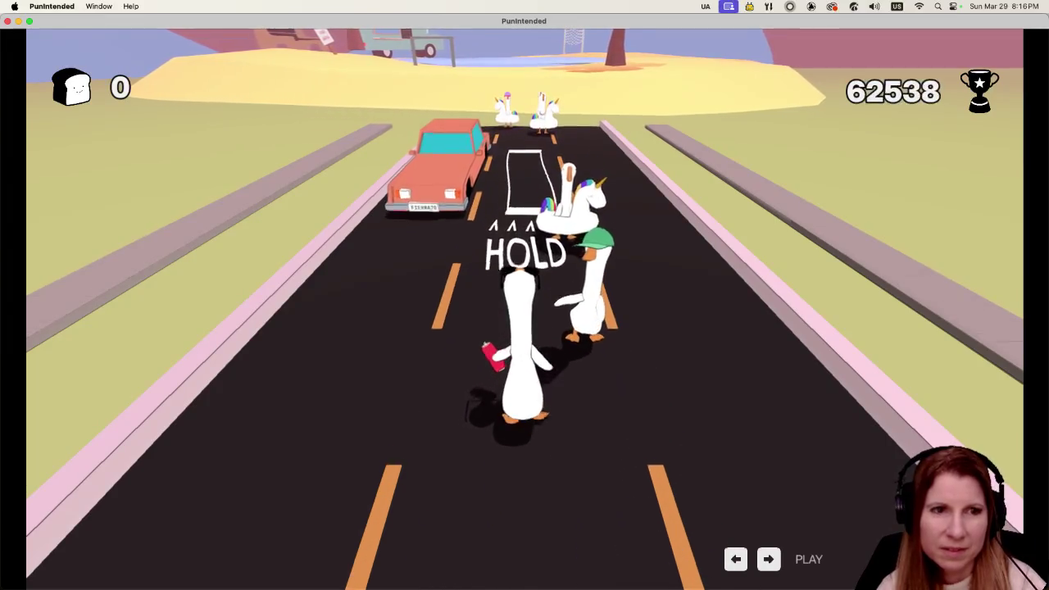
{"action": "key", "text": "space"}
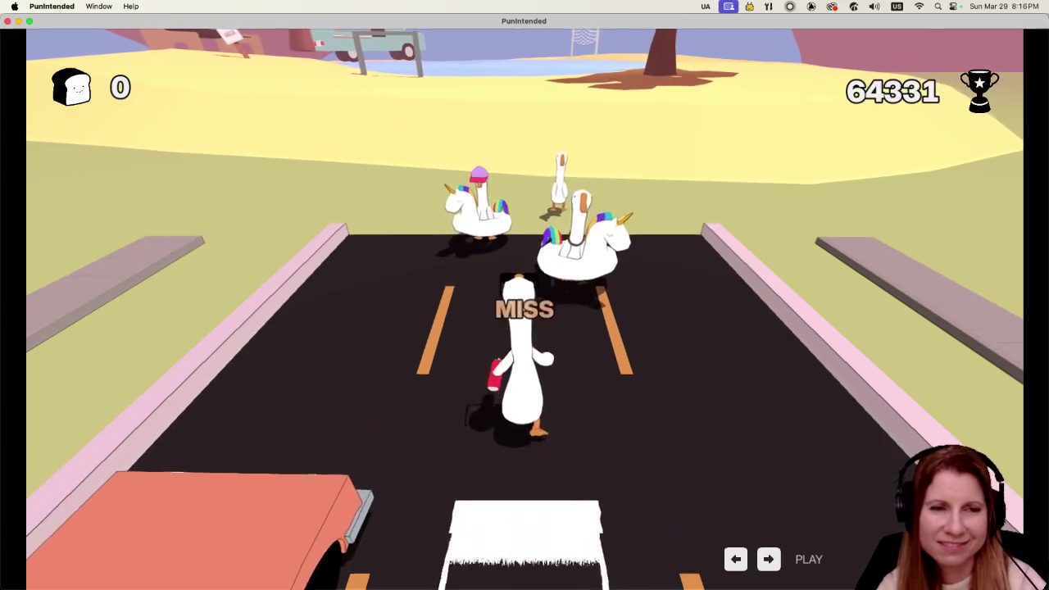
{"action": "key", "text": "space"}
{"action": "key", "text": "space"}
{"action": "key", "text": "space"}
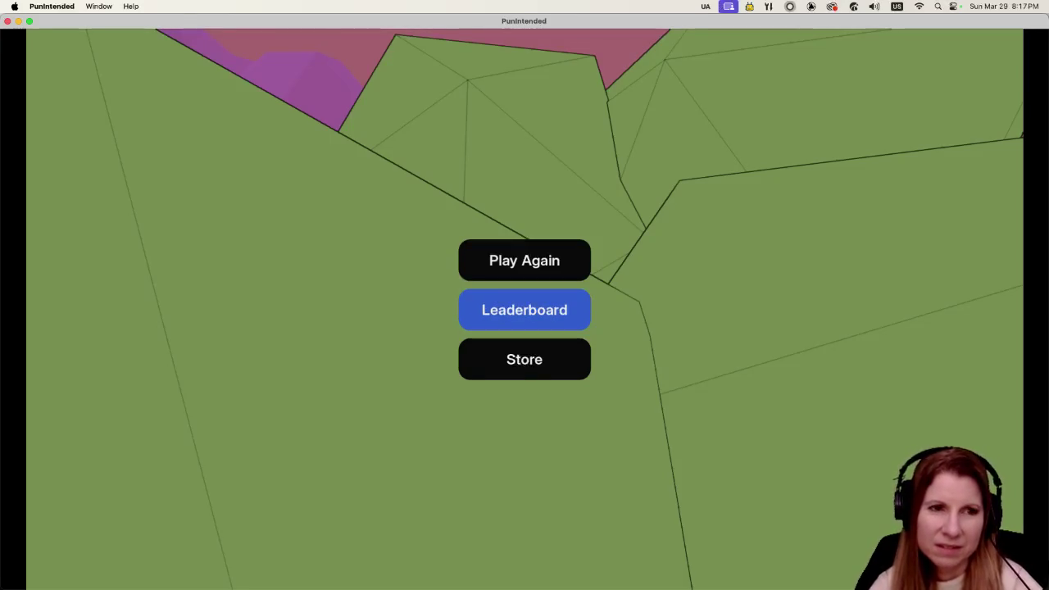
- Browse the leaderboard for the 66,446-point result, then enter the record store with 5 bread
{"action": "key", "text": "Return"}
{"action": "key", "text": "Down"}
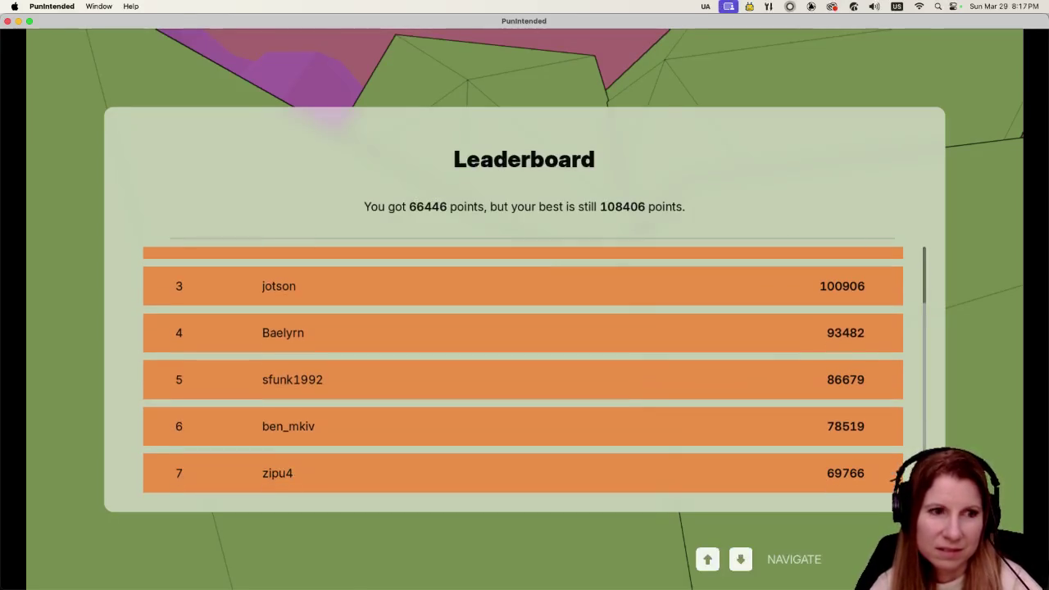
{"action": "key", "text": "Up"}
{"action": "key", "text": "Down"}
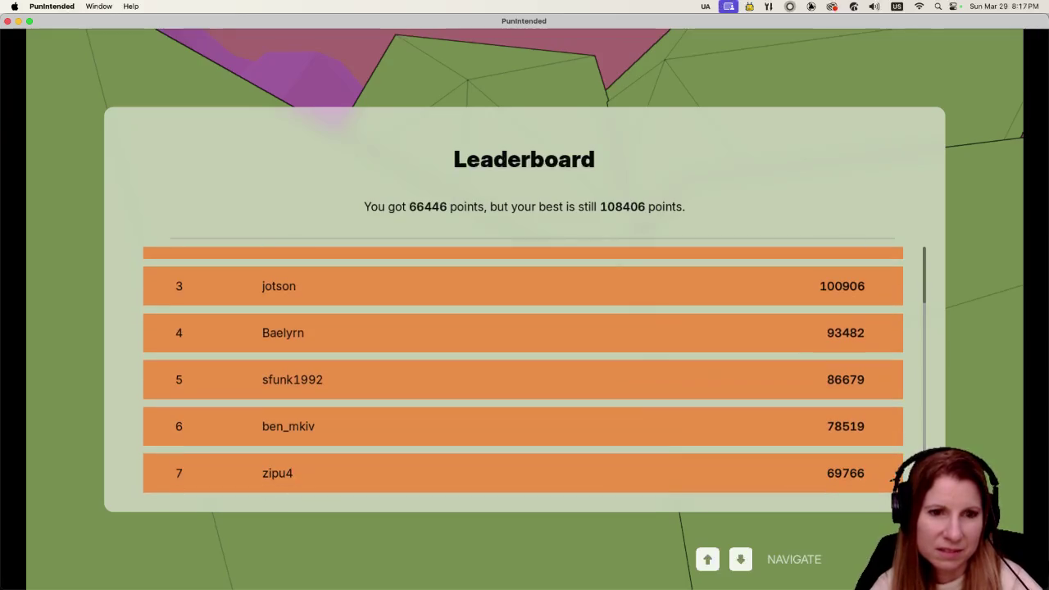
{"action": "key", "text": "Up"}
{"action": "key", "text": "Down"}
{"action": "key", "text": "Escape"}
{"action": "key", "text": "Return"}
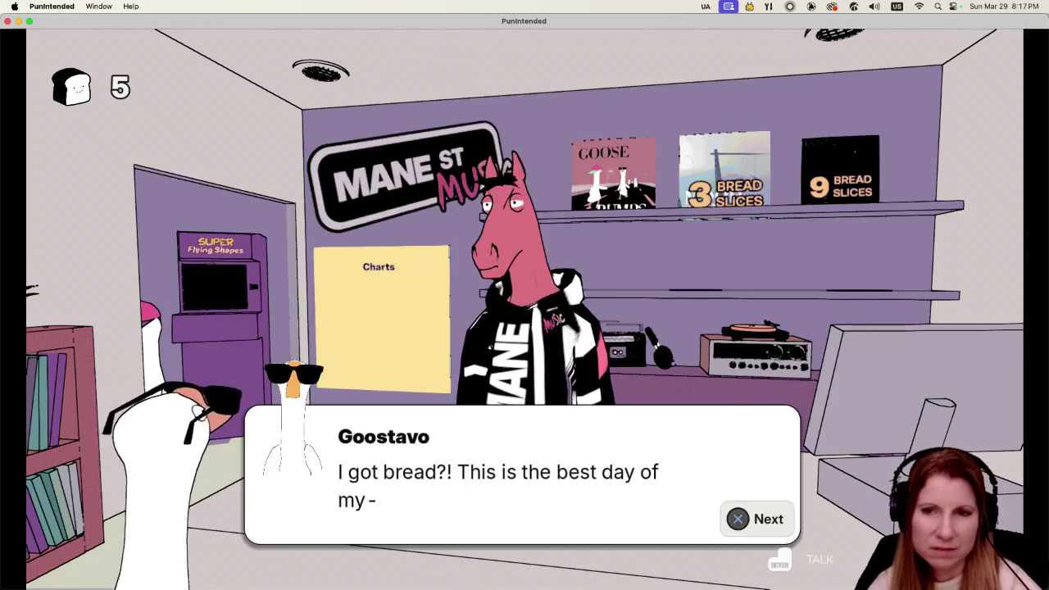
- Finish Goostavo's bread dialog, then switch back to the Milanote Playtest 5 Notes board
{"action": "key", "text": "Return"}
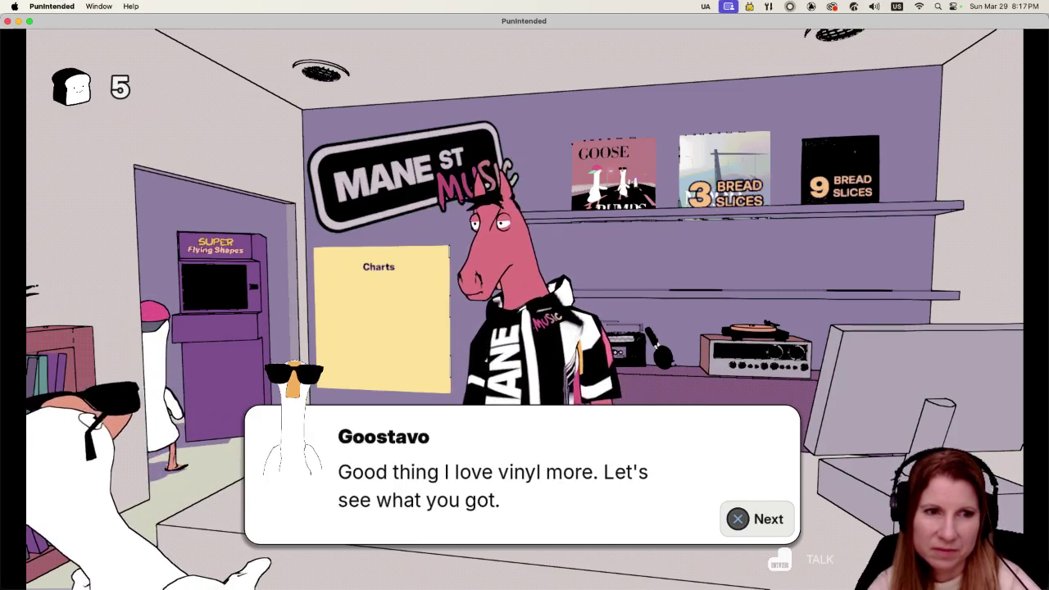
{"action": "key", "text": "Return"}
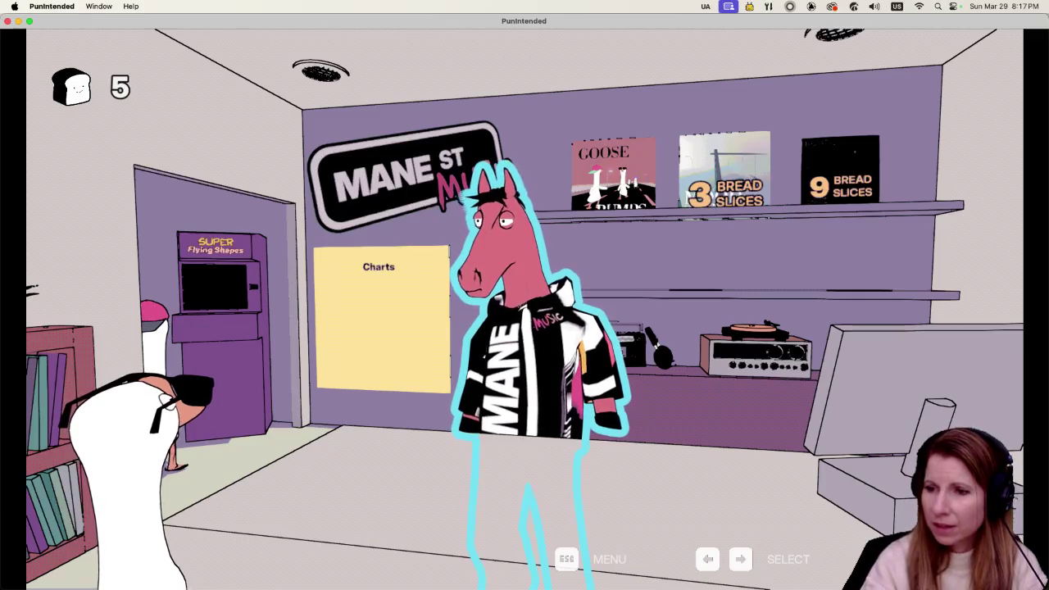
{"action": "key", "text": "super+Tab"}
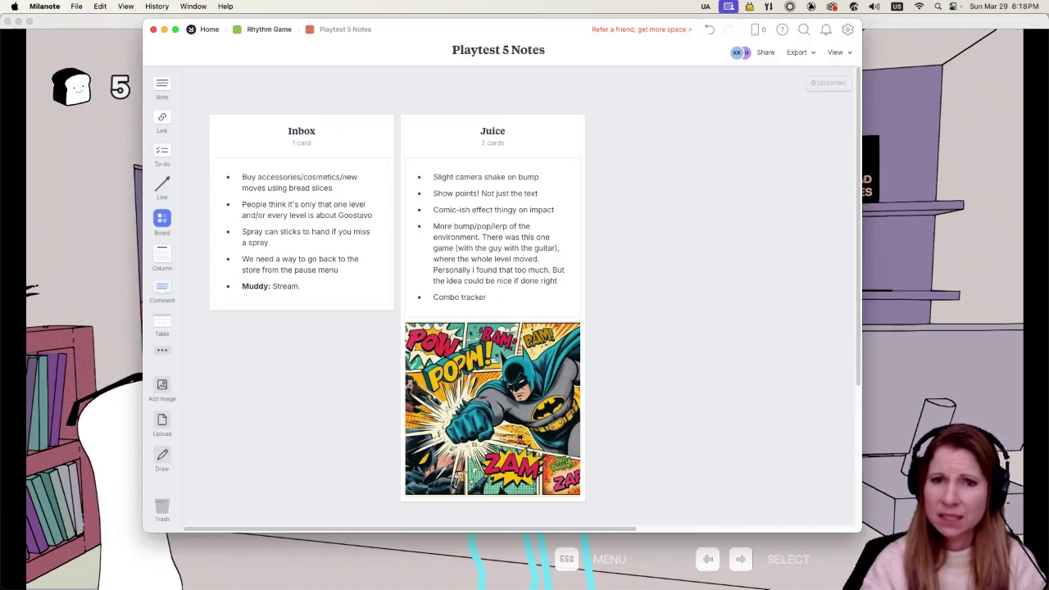